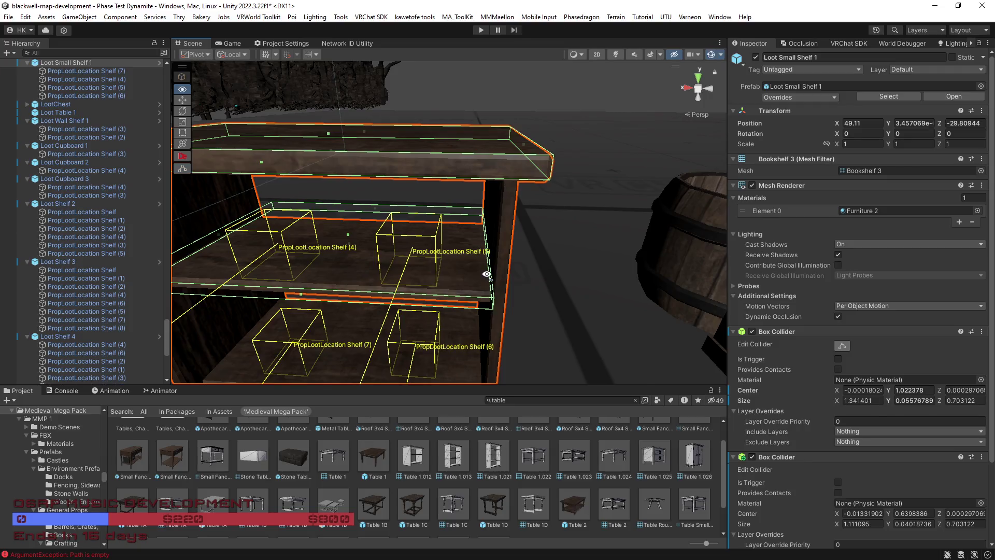
Drag the second box collider's faces onto the upper shelf board (center Z 0.00371074, size Z 0.5145969)
mouse_move(508, 321)
mouse_down()
mouse_move(499, 315)
mouse_move(570, 306)
mouse_move(482, 334)
mouse_move(400, 259)
mouse_move(434, 254)
mouse_up()
drag(518, 265, 431, 229)
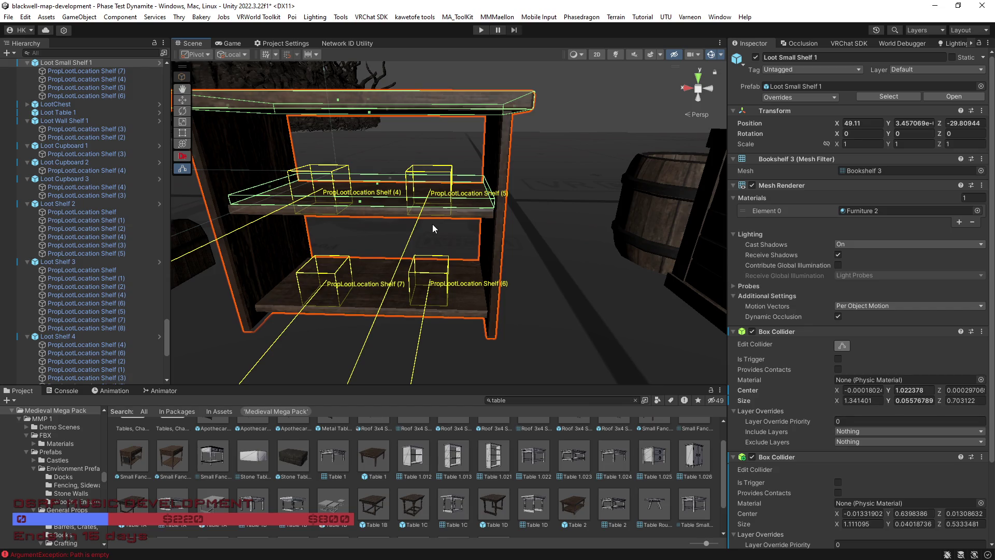
mouse_move(433, 228)
mouse_down()
mouse_move(521, 176)
mouse_move(456, 211)
mouse_move(484, 201)
mouse_move(473, 208)
mouse_move(440, 213)
mouse_move(284, 209)
mouse_move(397, 203)
mouse_up()
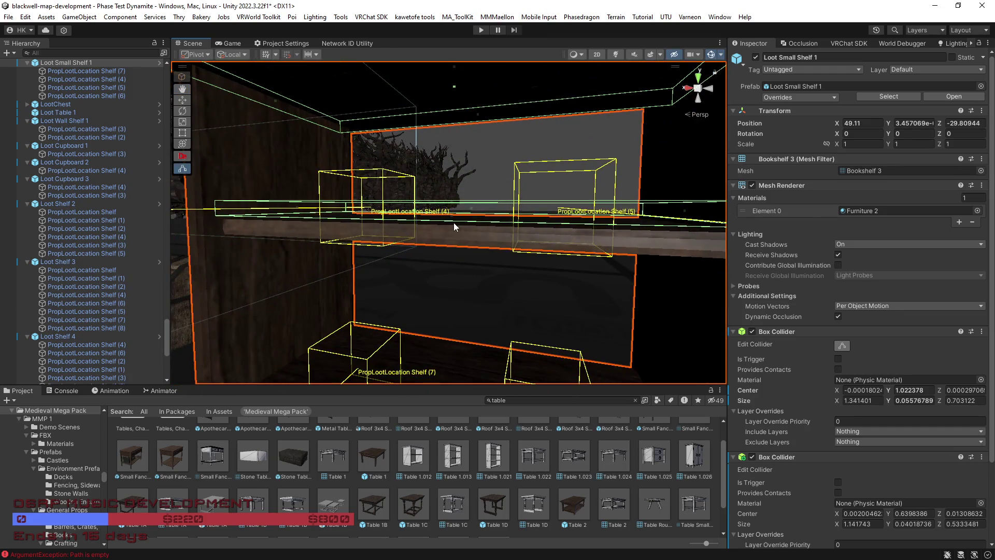
drag(452, 219, 456, 235)
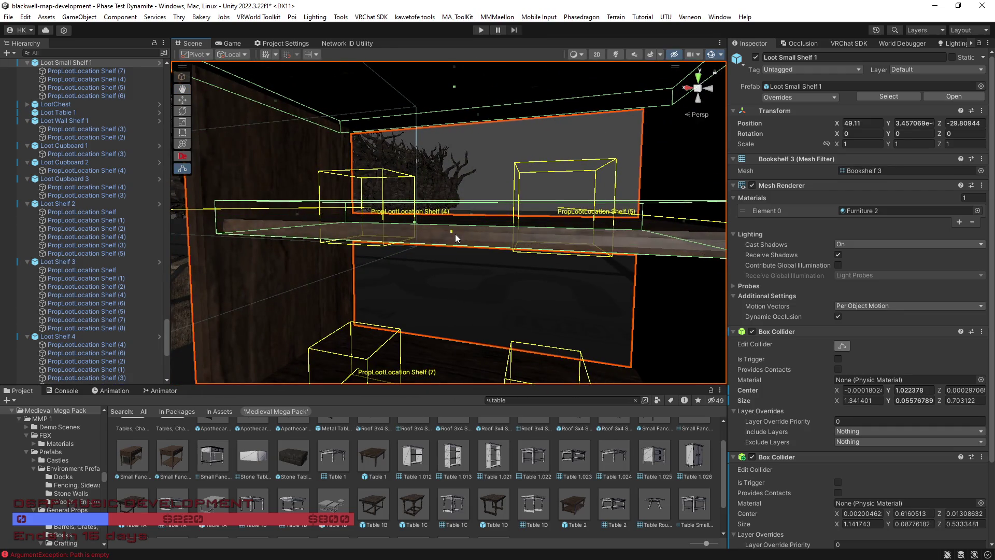
mouse_move(452, 201)
mouse_down()
mouse_move(454, 222)
mouse_move(415, 268)
mouse_move(268, 251)
mouse_move(466, 256)
mouse_move(411, 272)
mouse_move(460, 275)
mouse_move(456, 291)
mouse_move(477, 277)
mouse_up()
drag(464, 236, 341, 239)
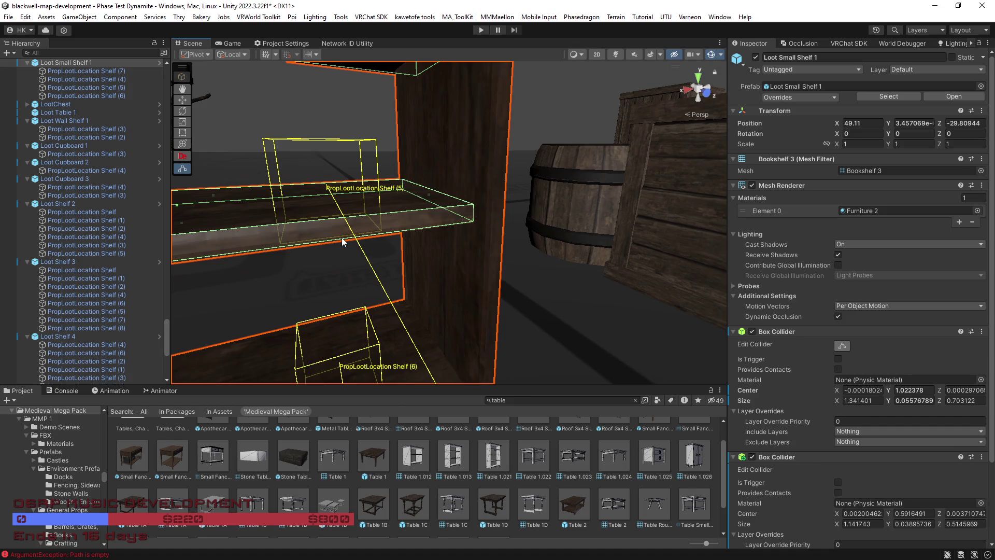
mouse_move(453, 248)
mouse_down()
mouse_move(344, 217)
mouse_move(731, 331)
mouse_up()
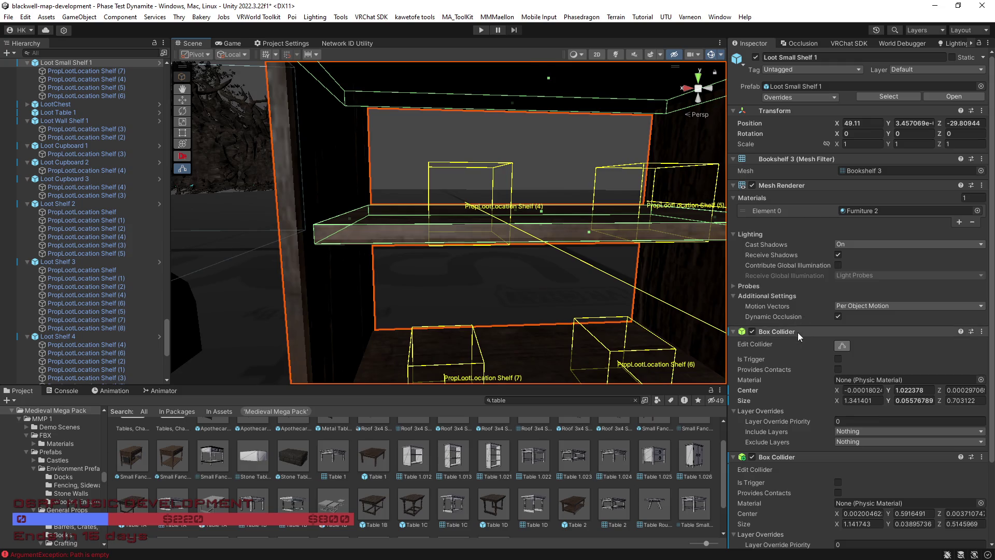
Copy the first box collider and paste it as a new third box collider
right_click(782, 331)
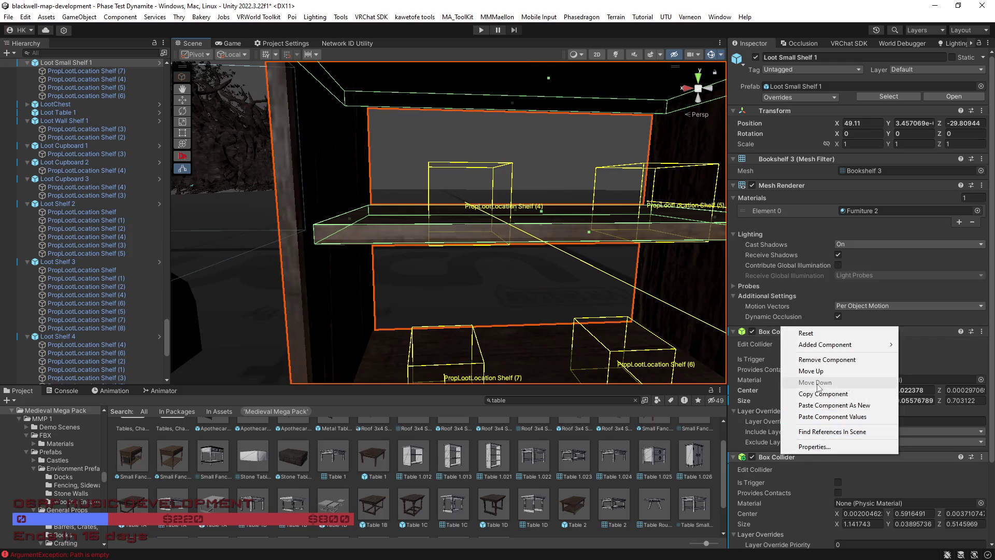
click(830, 394)
right_click(803, 457)
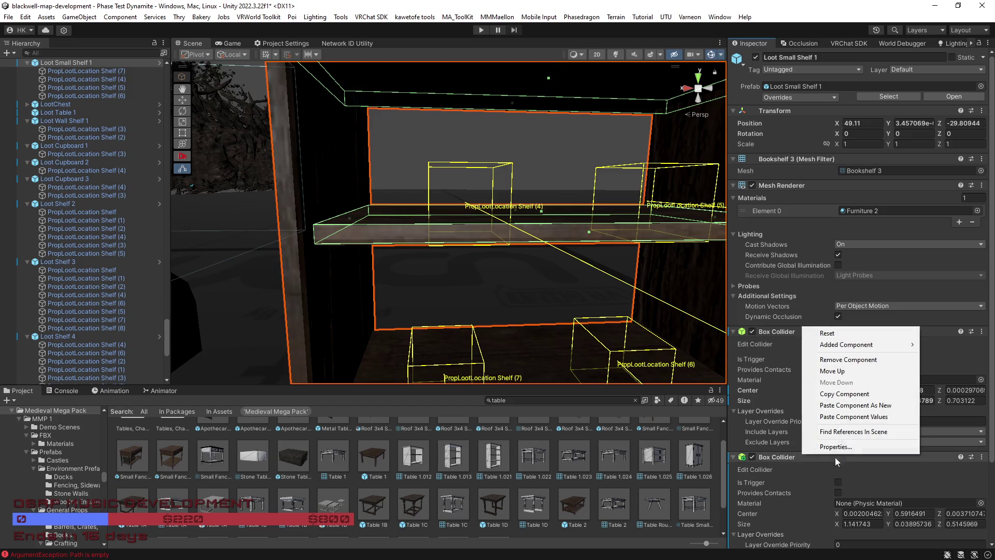
click(854, 410)
Fit the third collider around the lower shelf board (center Y 0.08013414, size Y 0.04147372)
scroll(830, 459, down, 5)
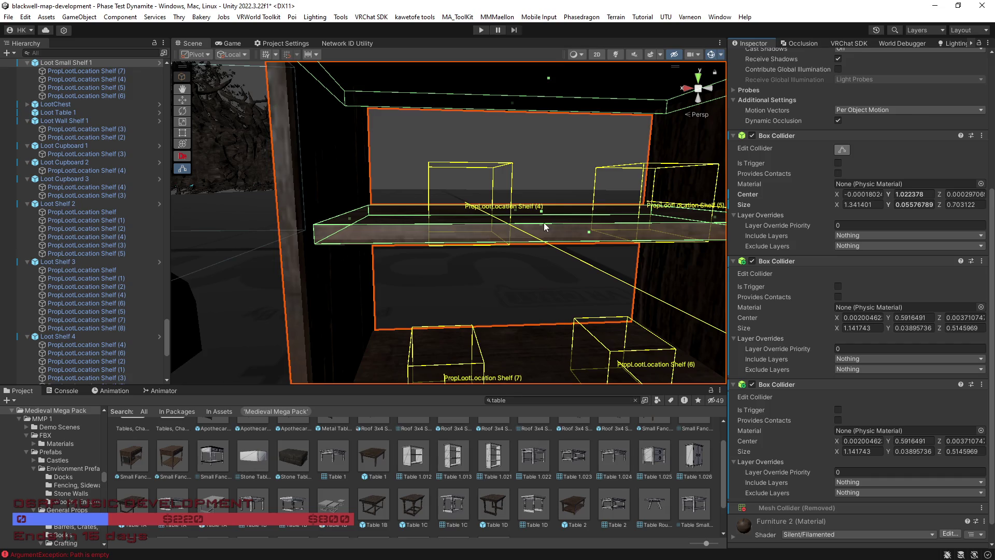
mouse_move(540, 222)
mouse_down()
mouse_move(551, 291)
mouse_move(568, 293)
mouse_move(524, 164)
mouse_move(554, 253)
mouse_move(555, 226)
mouse_up()
mouse_move(516, 122)
mouse_down()
mouse_move(537, 261)
mouse_move(536, 183)
mouse_move(518, 110)
mouse_move(532, 122)
mouse_move(521, 111)
mouse_move(543, 277)
mouse_move(536, 332)
mouse_up()
scroll(536, 331, down, 5)
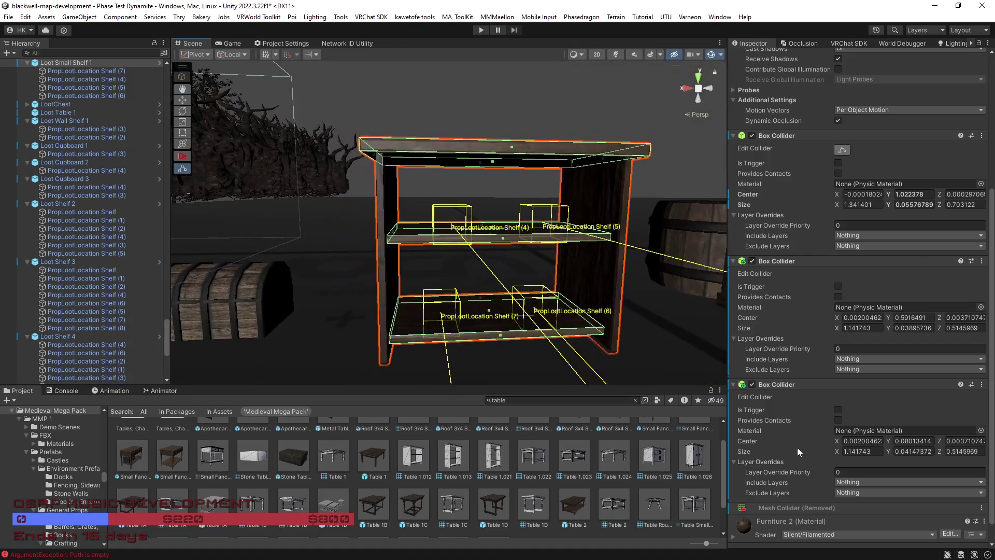
Assign the Wood physic material to the first, second and third box colliders
click(981, 184)
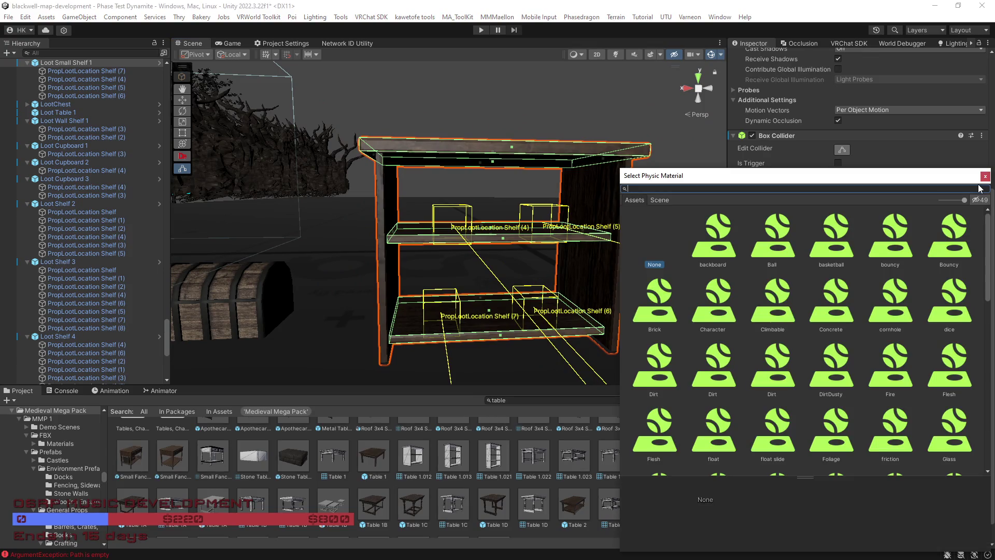
text(wood)
double_click(761, 263)
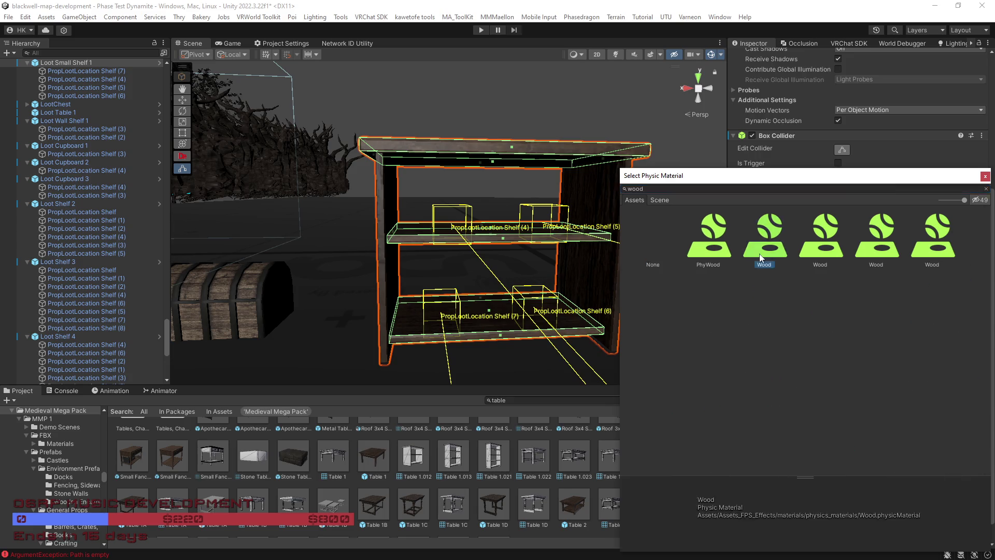
click(984, 313)
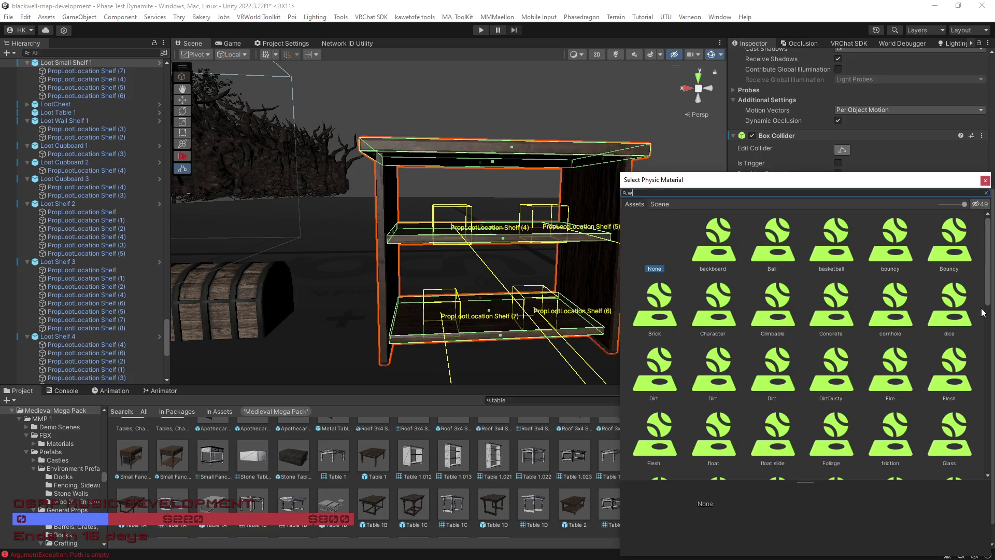
text(ood)
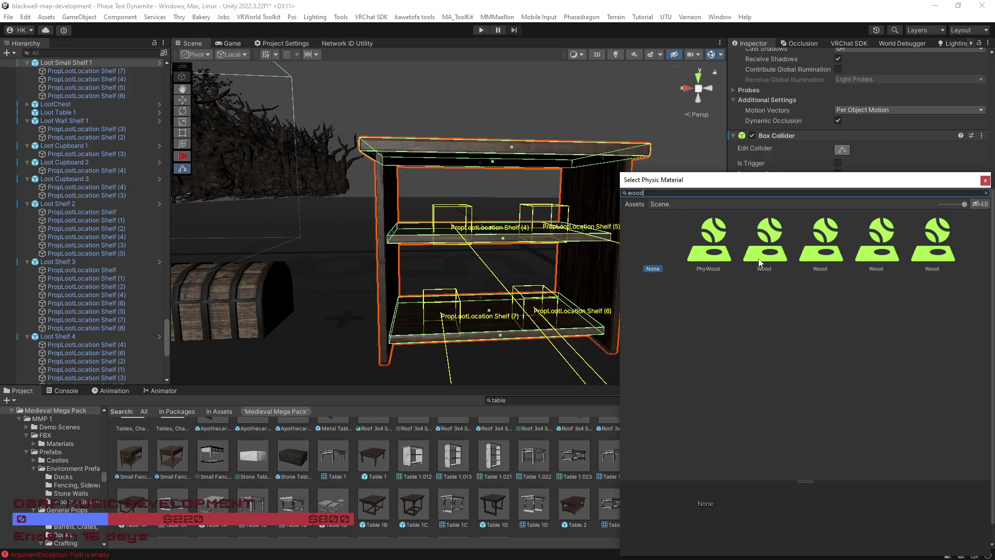
double_click(761, 263)
click(981, 431)
text(wood)
double_click(776, 239)
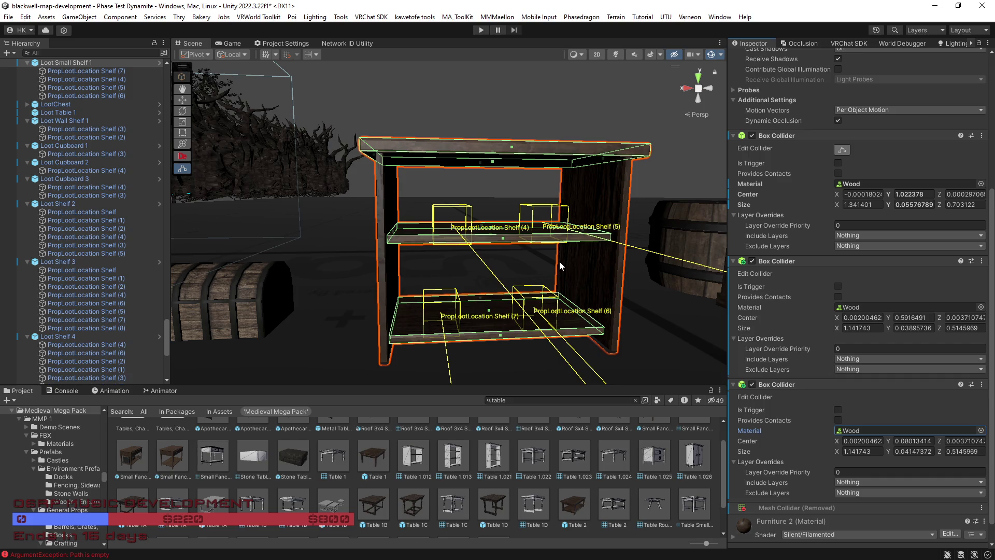
mouse_move(560, 262)
mouse_down()
mouse_move(513, 311)
mouse_move(446, 327)
mouse_move(291, 327)
mouse_move(415, 309)
mouse_move(608, 306)
mouse_move(603, 316)
mouse_move(605, 262)
mouse_up()
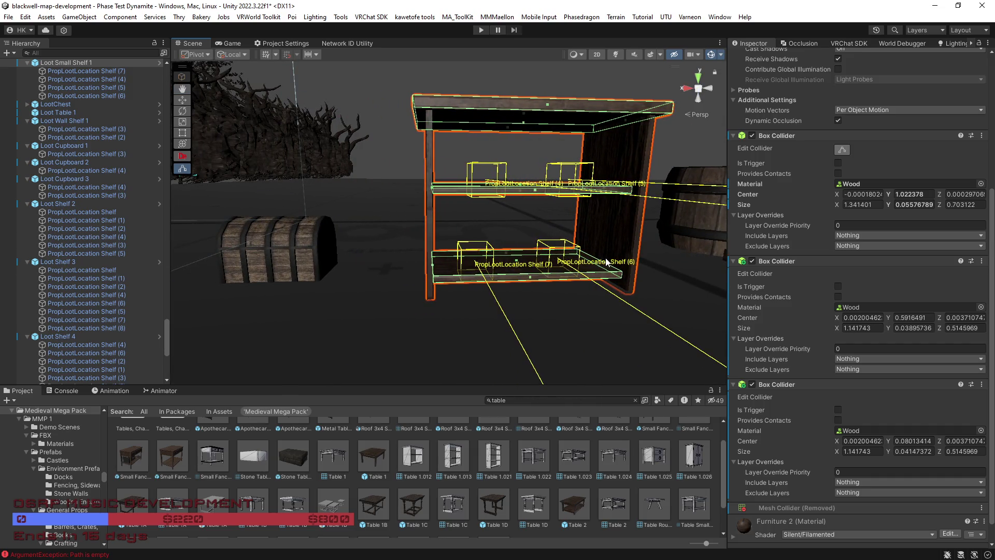
mouse_move(561, 273)
mouse_down()
mouse_move(668, 265)
mouse_move(457, 273)
mouse_move(625, 304)
mouse_up()
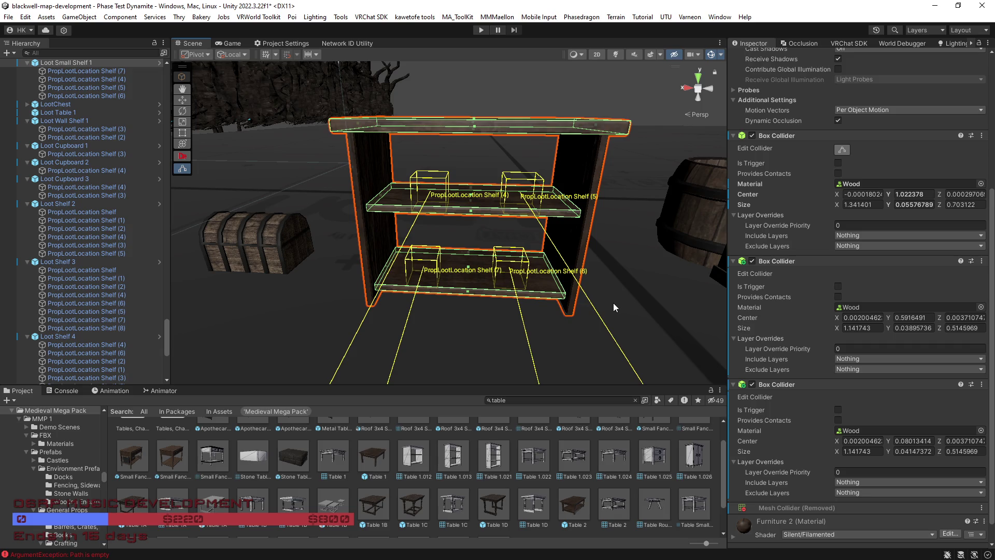
mouse_move(524, 291)
mouse_down()
mouse_move(413, 289)
mouse_move(449, 291)
mouse_up()
scroll(93, 152, up, 3)
drag(523, 305, 462, 313)
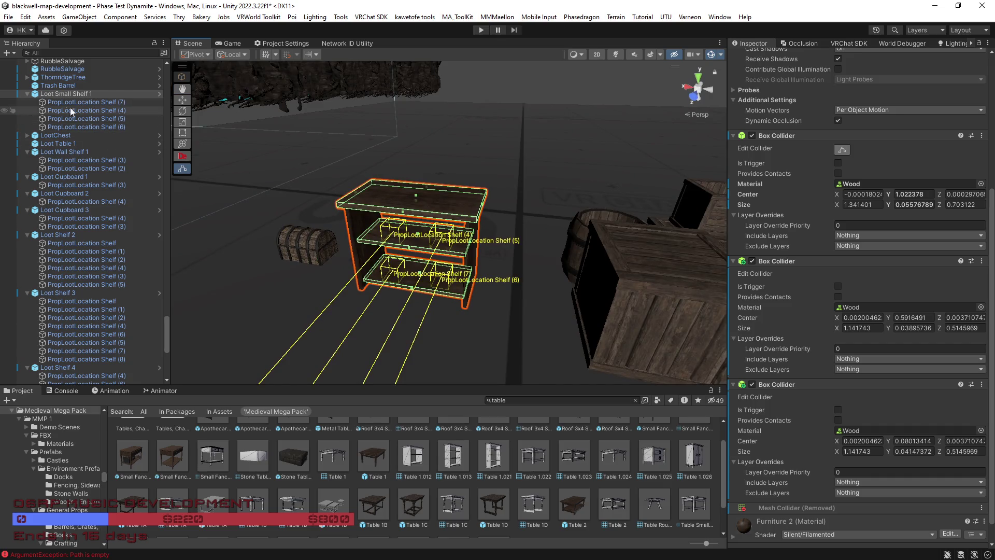
scroll(829, 161, up, 5)
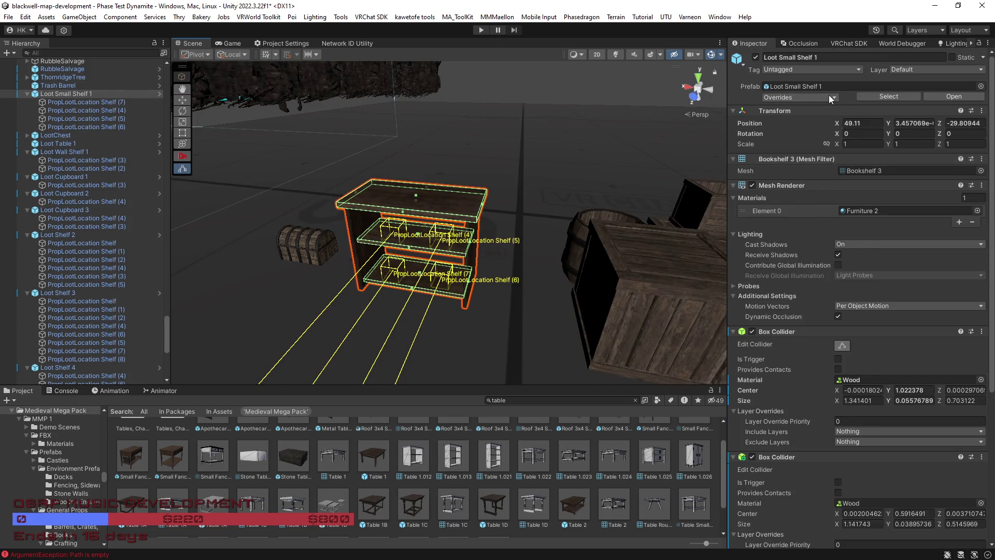
Review the shelf's overrides and put it on layer 17: Walkthrough
click(800, 97)
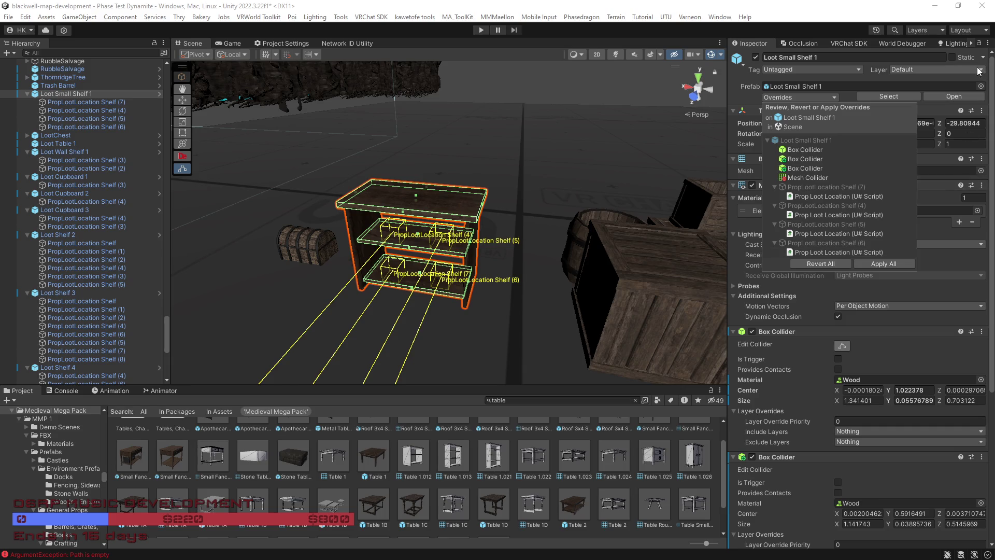
click(960, 69)
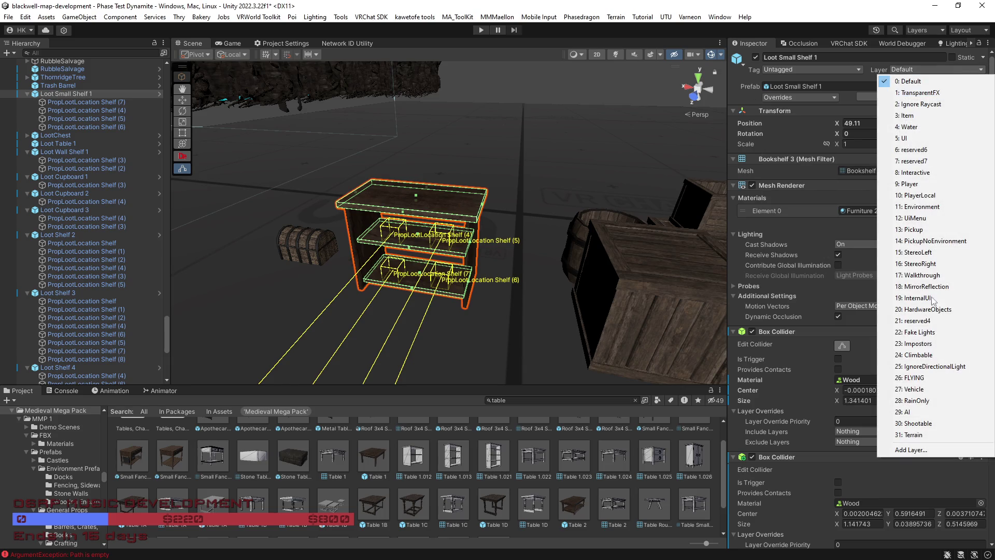
click(931, 279)
click(457, 306)
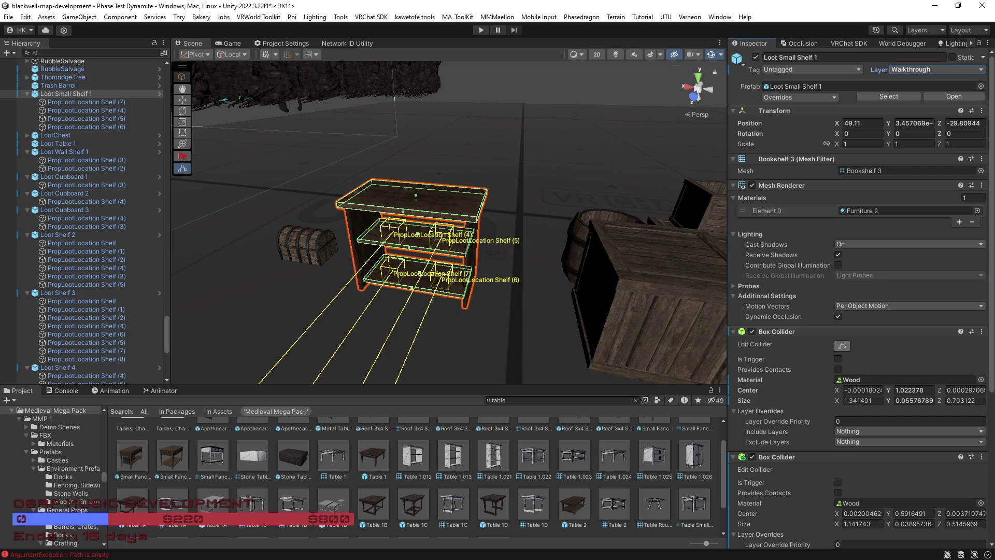
Flag the shelf Occludee Static and Reflection Probe Static, including its children
click(984, 57)
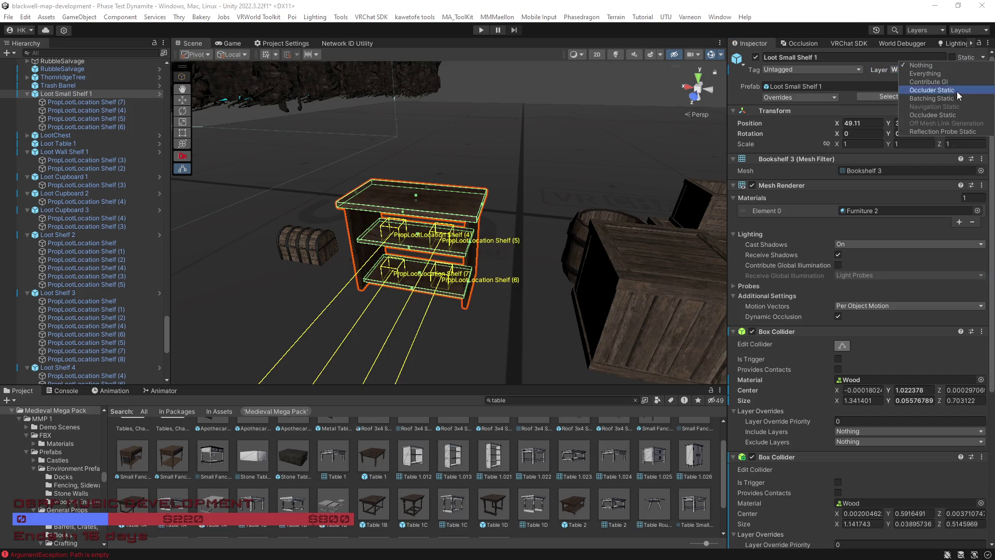
click(943, 115)
click(452, 305)
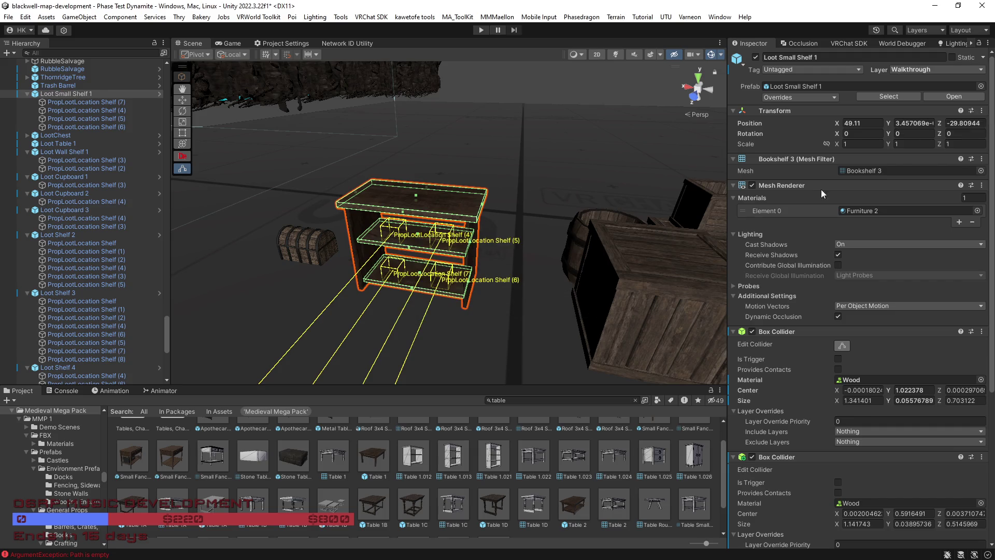
click(984, 58)
click(919, 131)
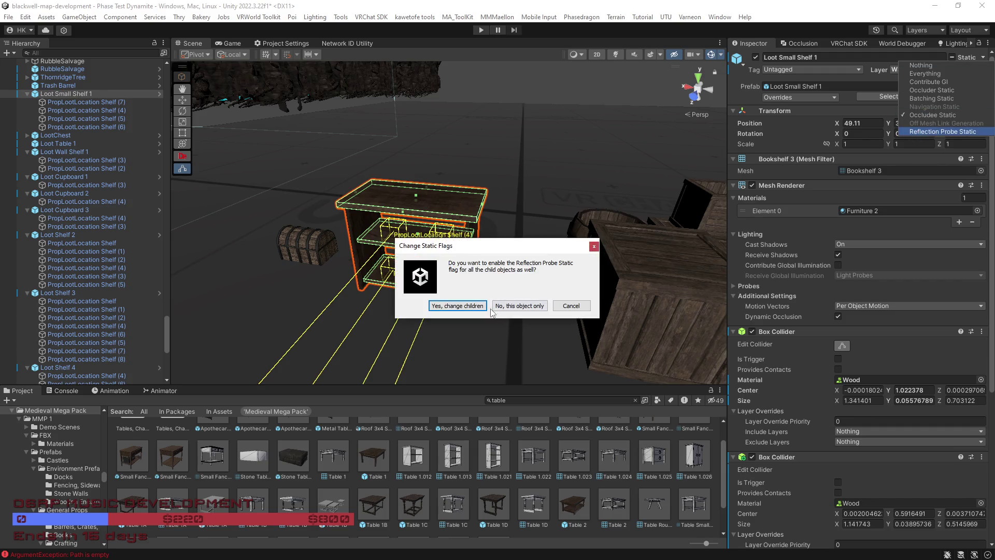
click(456, 306)
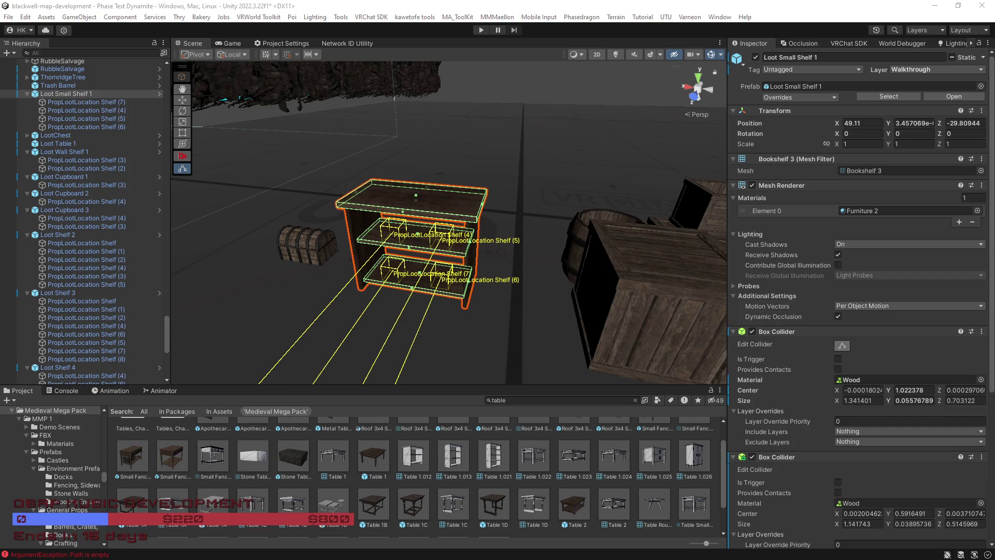
drag(523, 306, 435, 278)
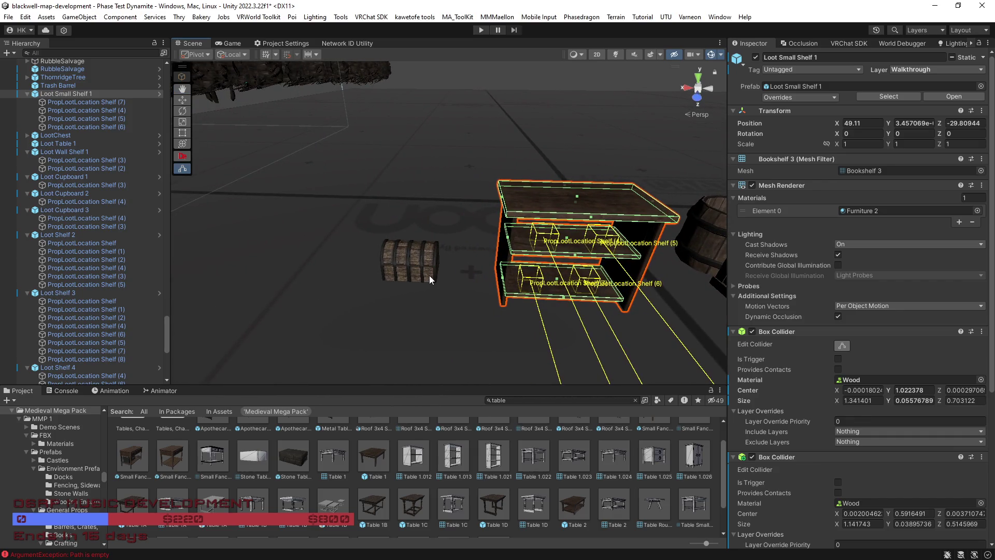
click(429, 276)
click(570, 208)
Select LootCrateGroup 1 and frame the view on it
mouse_move(570, 210)
mouse_down()
mouse_move(577, 229)
mouse_move(567, 248)
mouse_up()
click(577, 228)
key(f)
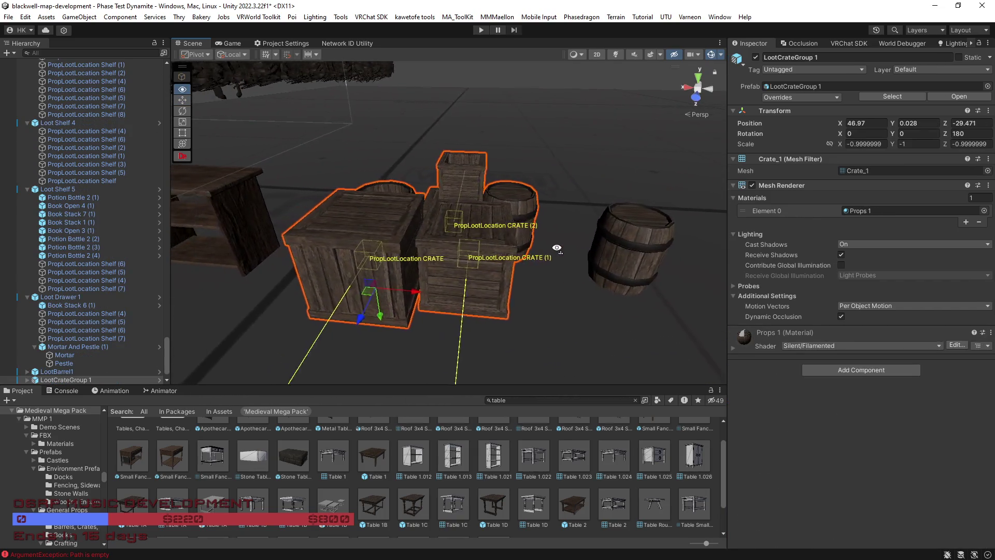
scroll(141, 331, down, 1)
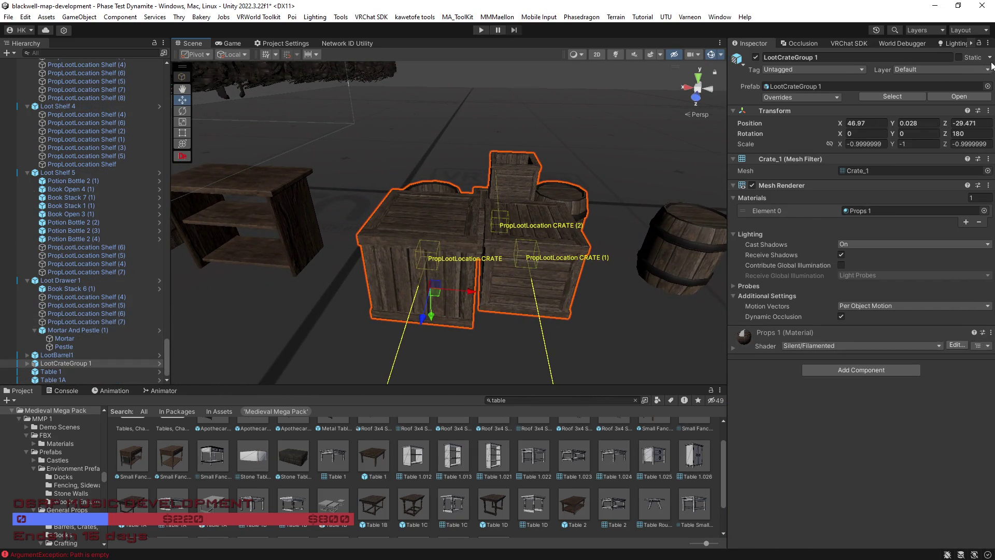
Make the crate group Occludee Static for this object only, cancel Reflection Probe Static, and open its overrides
click(991, 57)
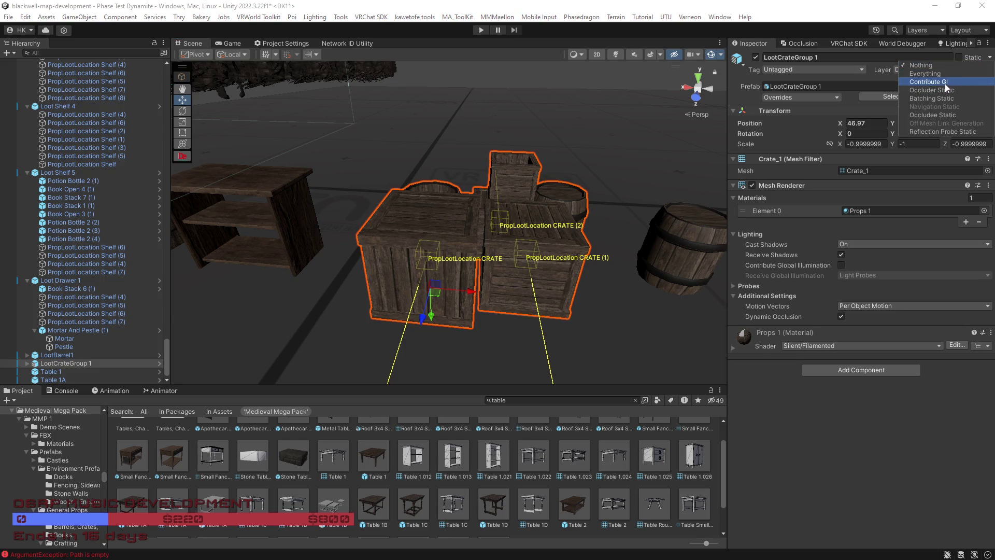
click(935, 115)
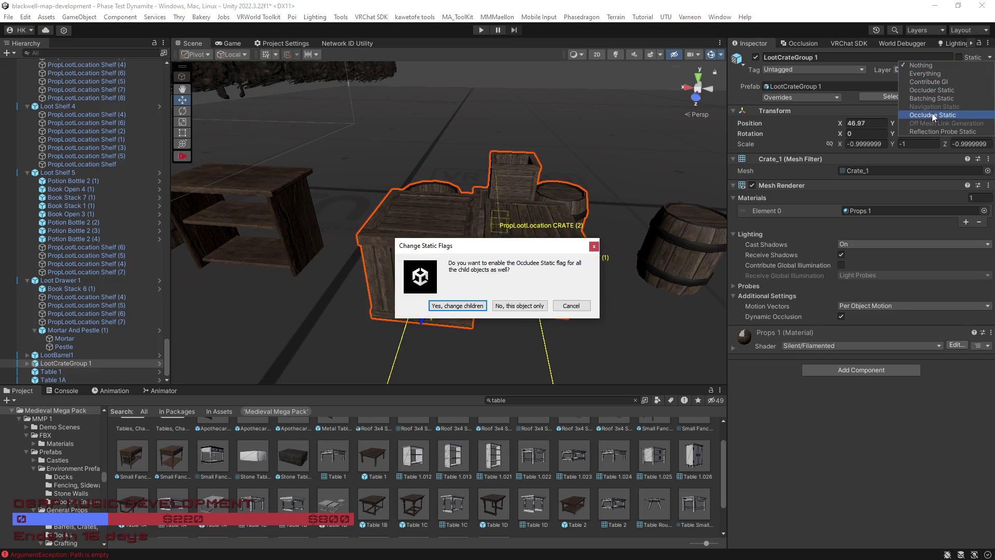
click(443, 307)
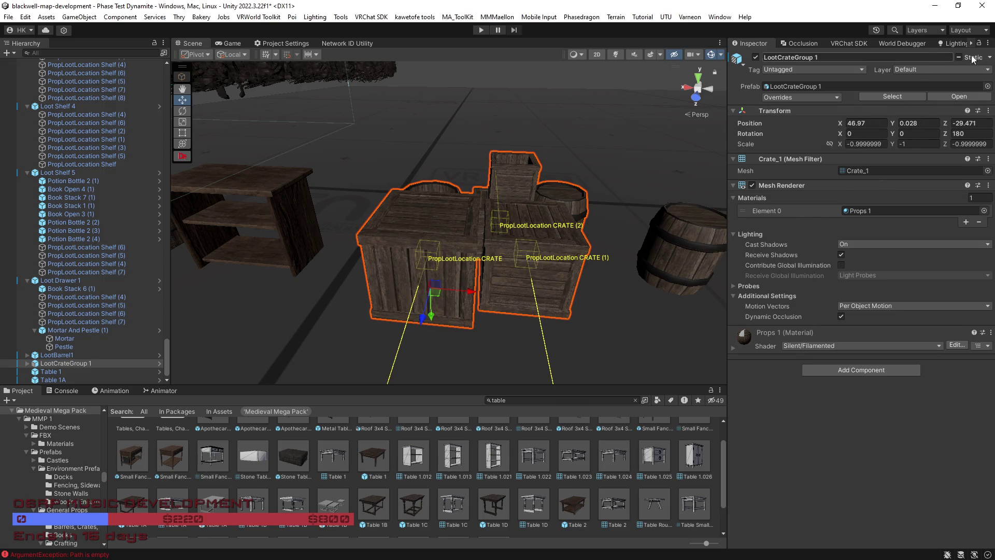
click(932, 133)
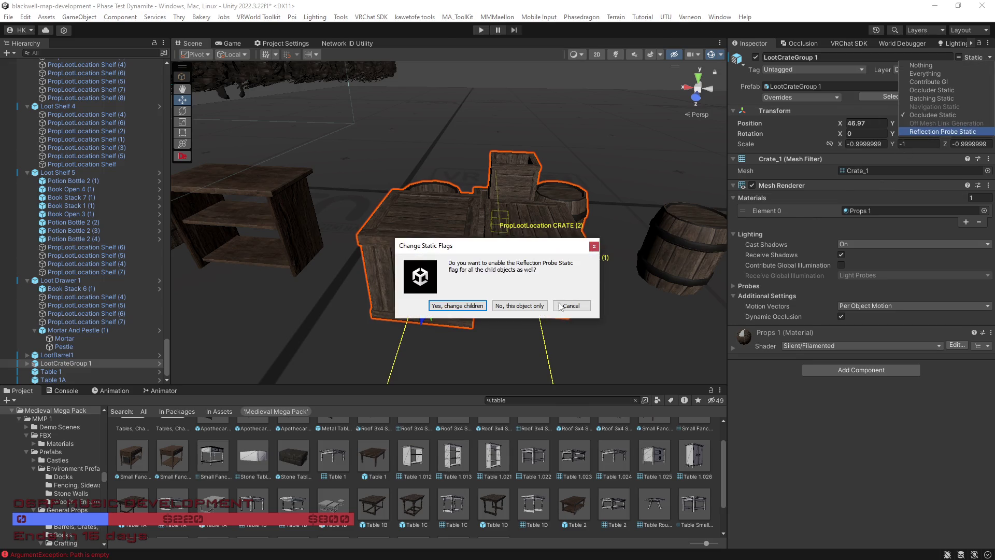
click(462, 305)
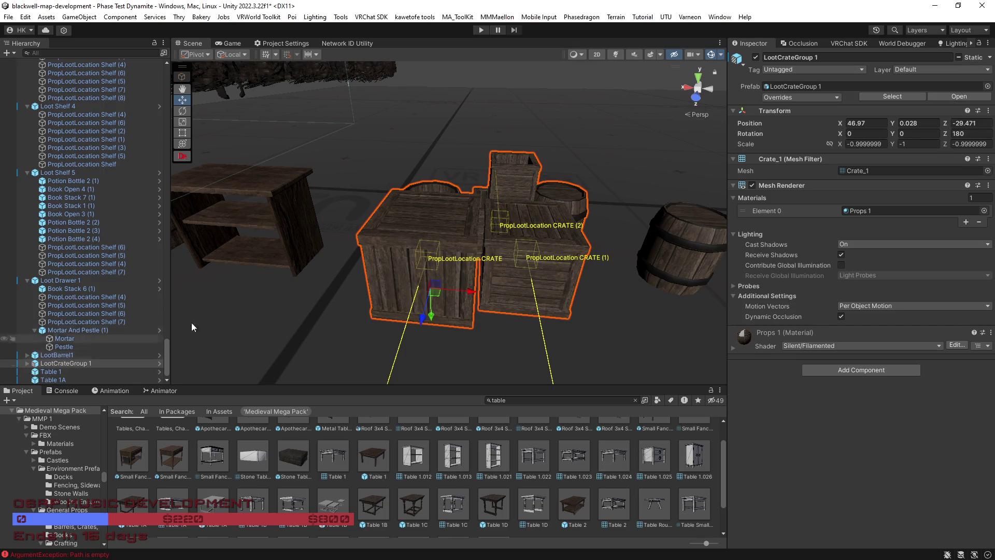
click(832, 97)
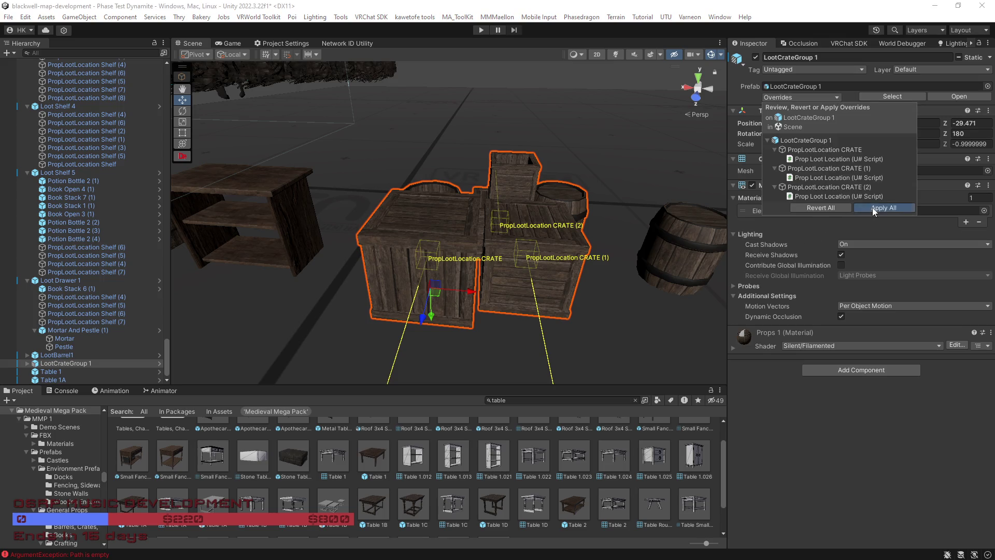
Apply the overrides of LootCrateGroup 1 and Loot Small Shelf 1 to their prefabs
drag(505, 223, 571, 217)
click(337, 186)
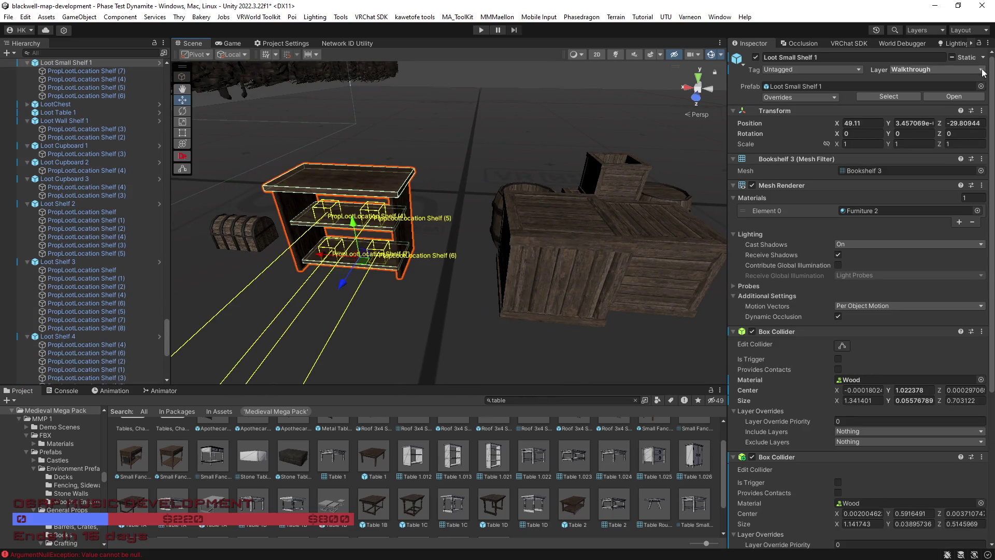
click(828, 96)
drag(493, 304, 520, 296)
Apply All overrides of the LootChest to its prefab
click(833, 97)
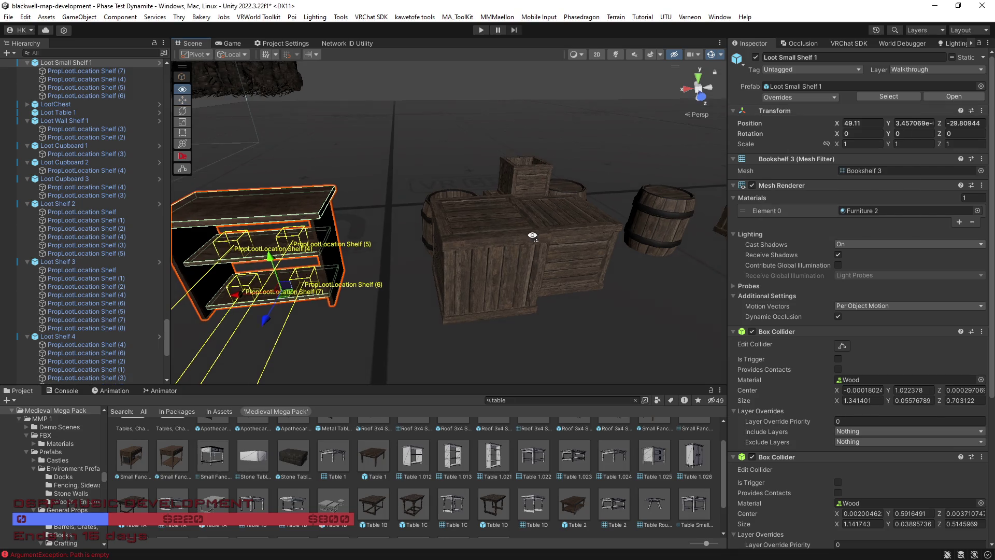
drag(321, 239, 443, 239)
click(422, 235)
click(837, 97)
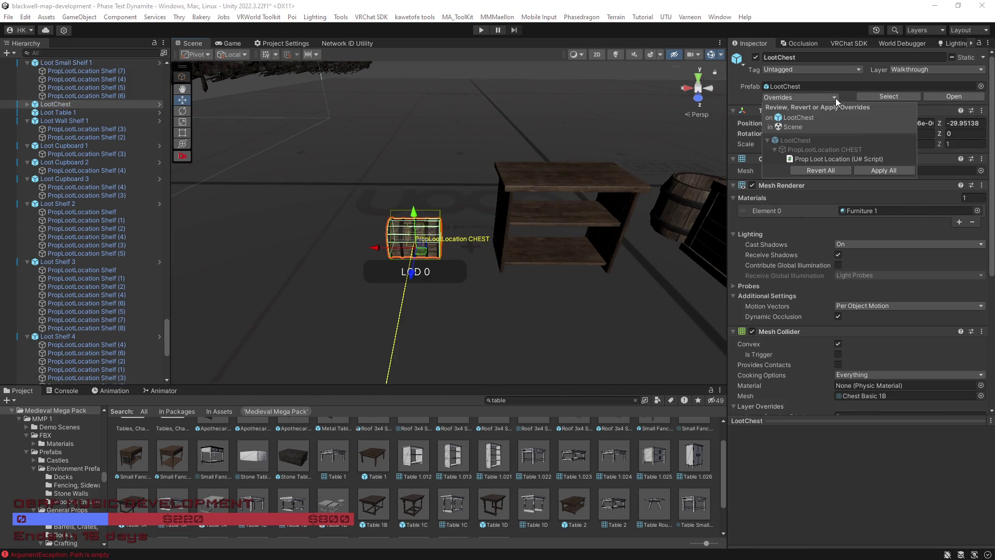
click(898, 172)
mouse_move(477, 312)
mouse_down()
mouse_move(442, 240)
mouse_move(363, 244)
mouse_up()
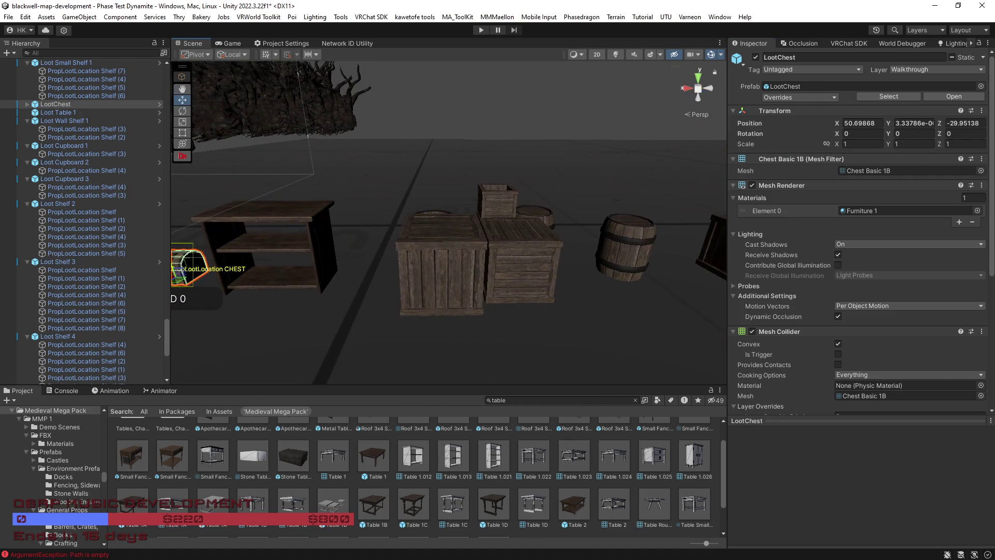
click(533, 291)
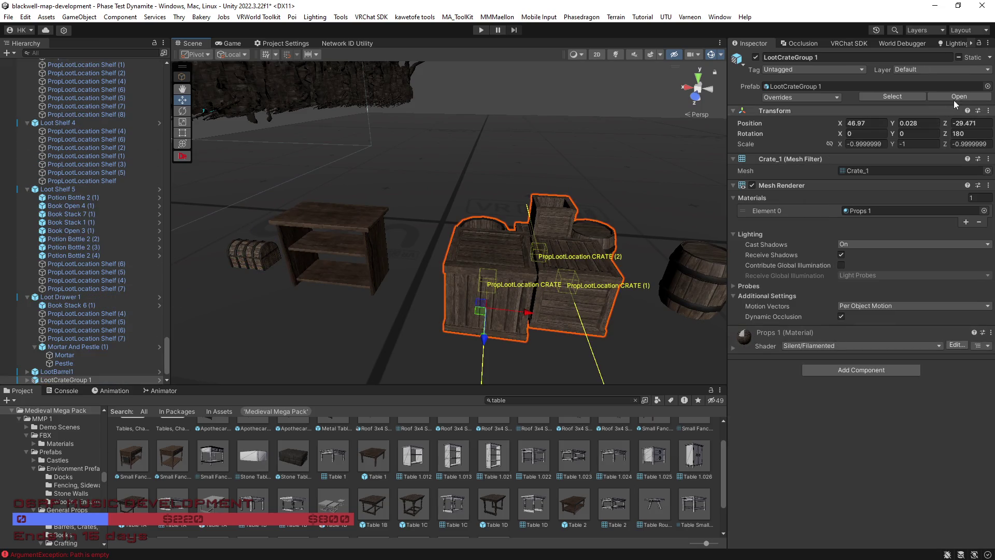
Apply the crate group's overrides to its prefab
click(829, 97)
click(908, 208)
mouse_move(596, 306)
mouse_down()
mouse_move(530, 302)
mouse_move(511, 244)
mouse_up()
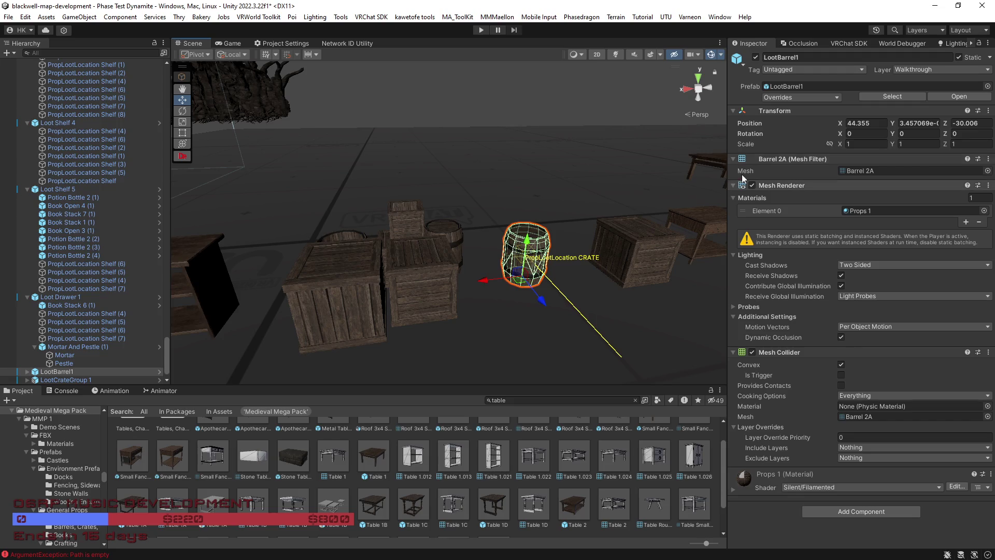
Turn off Batching Static on LootBarrel1 and apply its overrides to the prefab
click(990, 58)
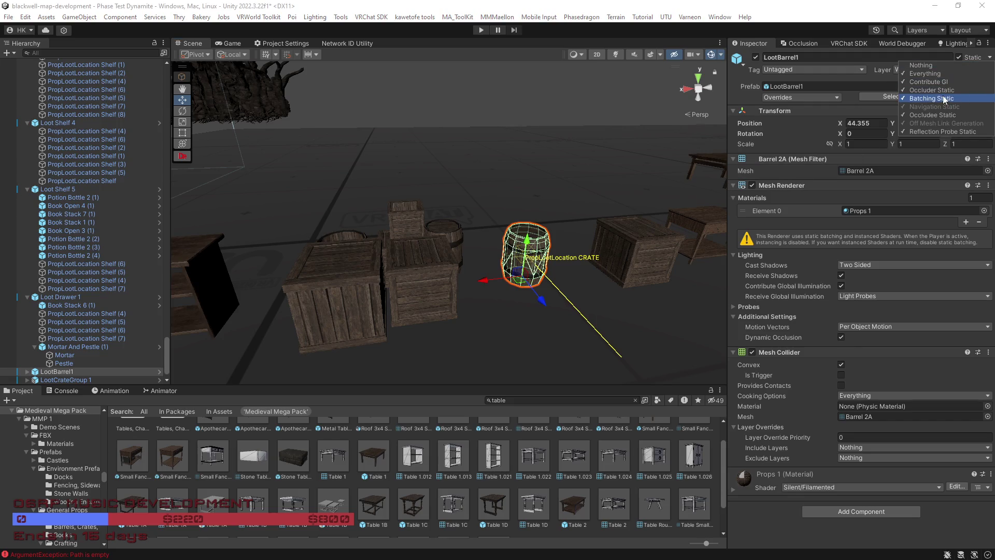
click(945, 99)
click(482, 309)
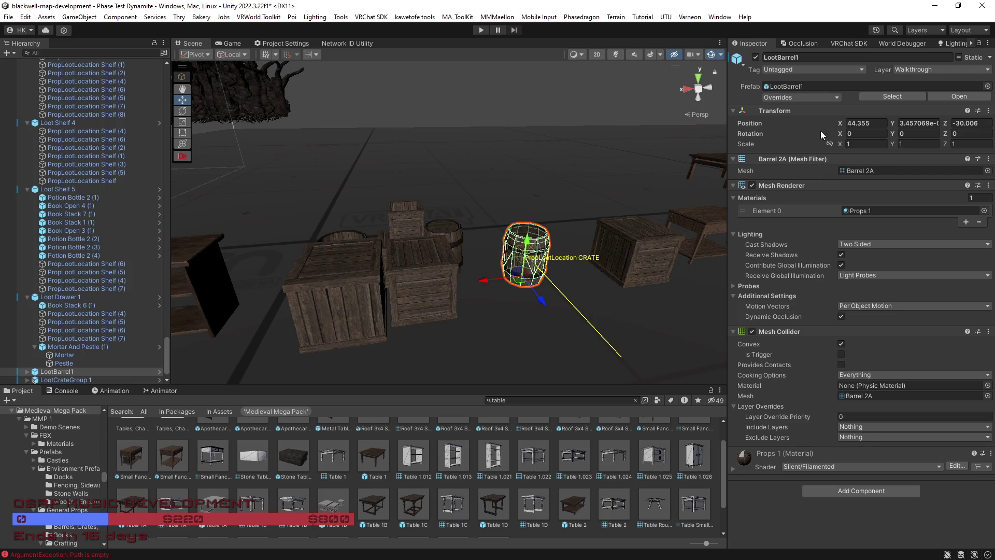
click(834, 96)
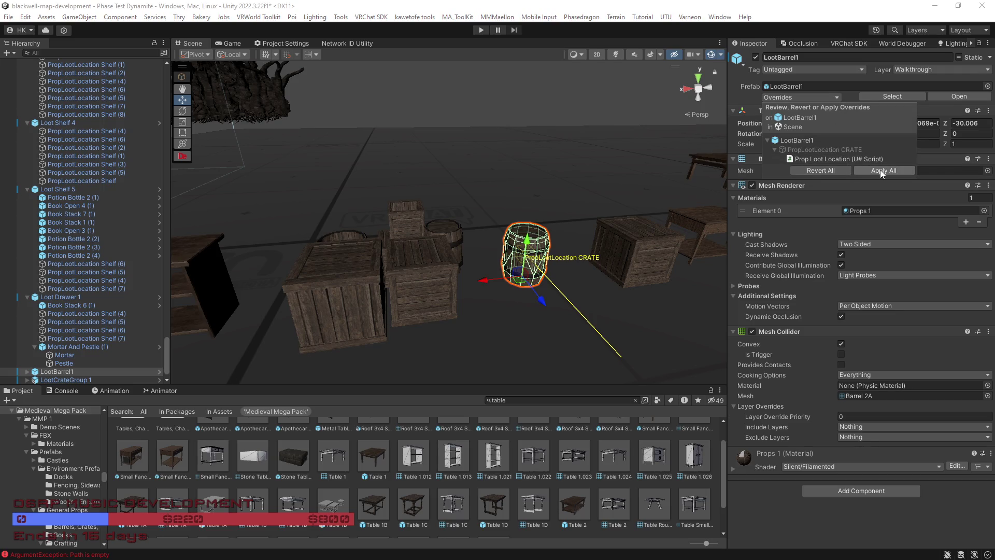
click(880, 170)
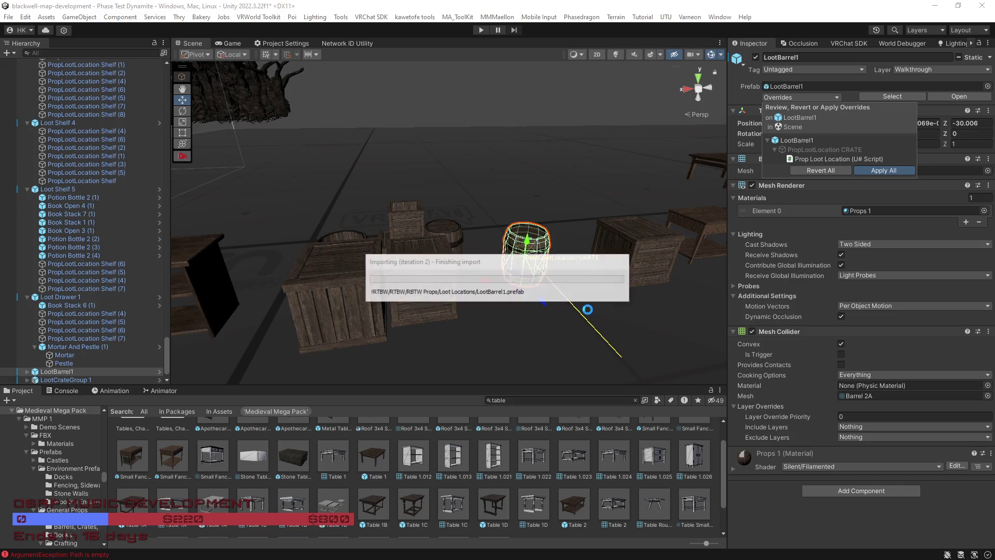
Give LootBarrel1's mesh collider the Wood physic material and apply it to the prefab
click(988, 386)
text(wood)
double_click(762, 244)
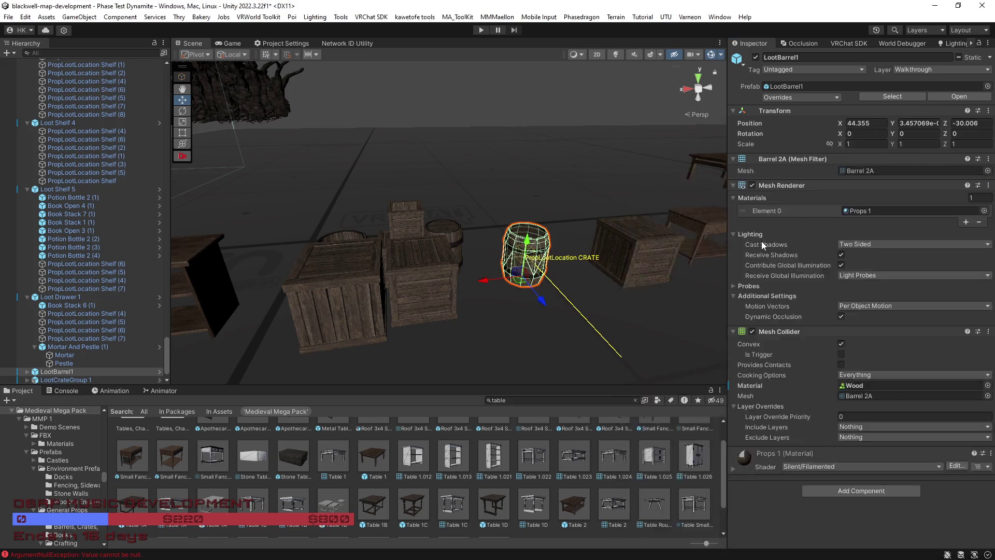
click(819, 99)
click(876, 179)
mouse_move(617, 336)
mouse_down()
mouse_move(664, 337)
mouse_move(440, 306)
mouse_up()
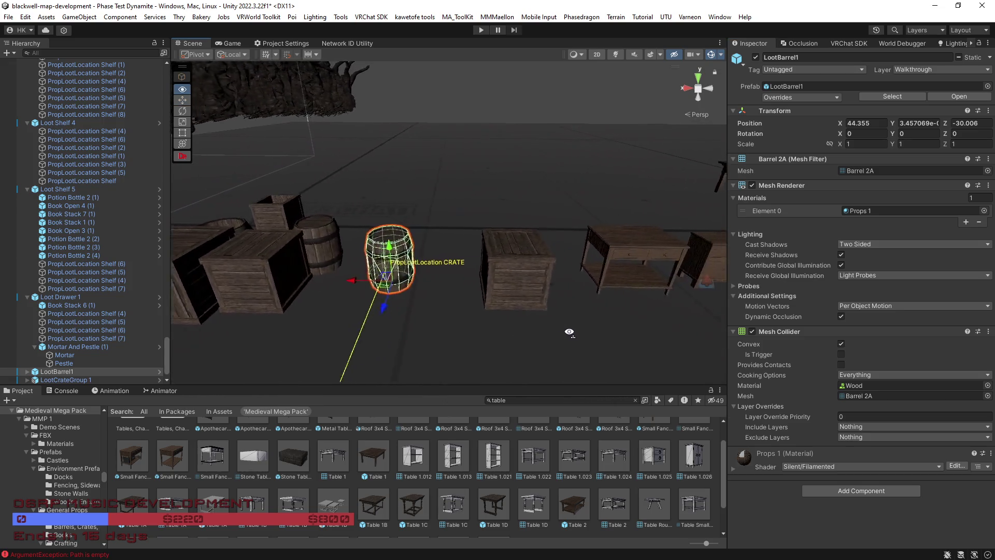
click(439, 306)
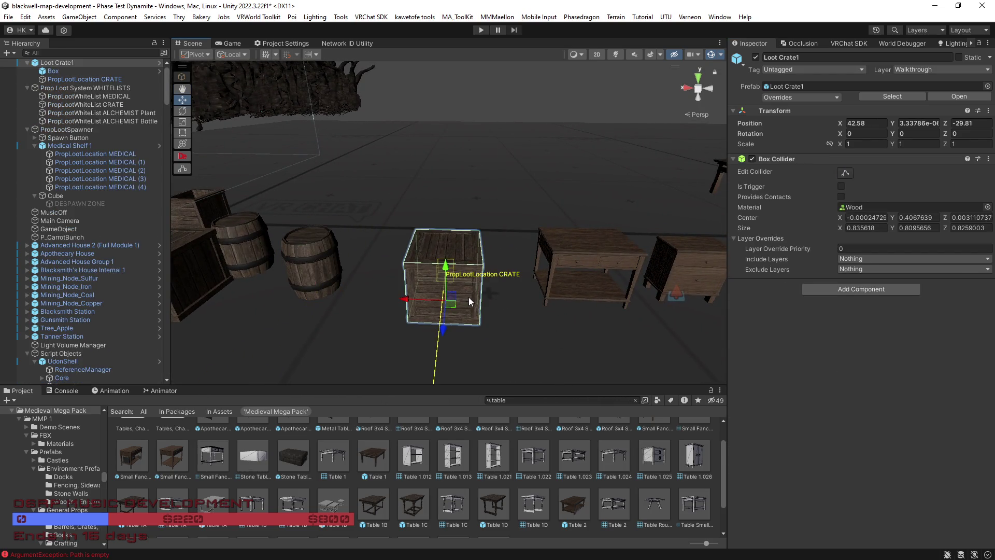
Make Loot Crate1 Occludee Static, attempt Reflection Probe Static, and open its overrides
click(989, 57)
click(935, 115)
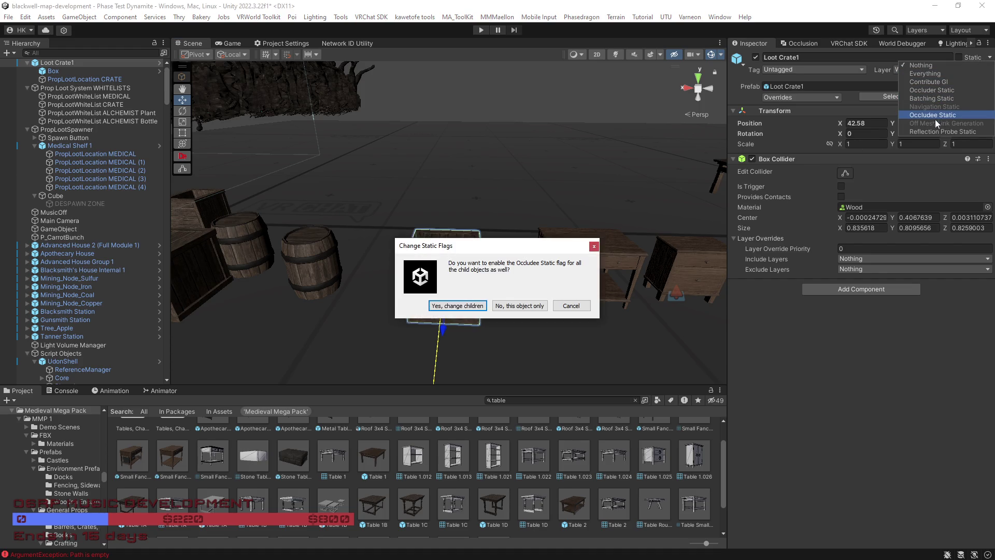
click(458, 306)
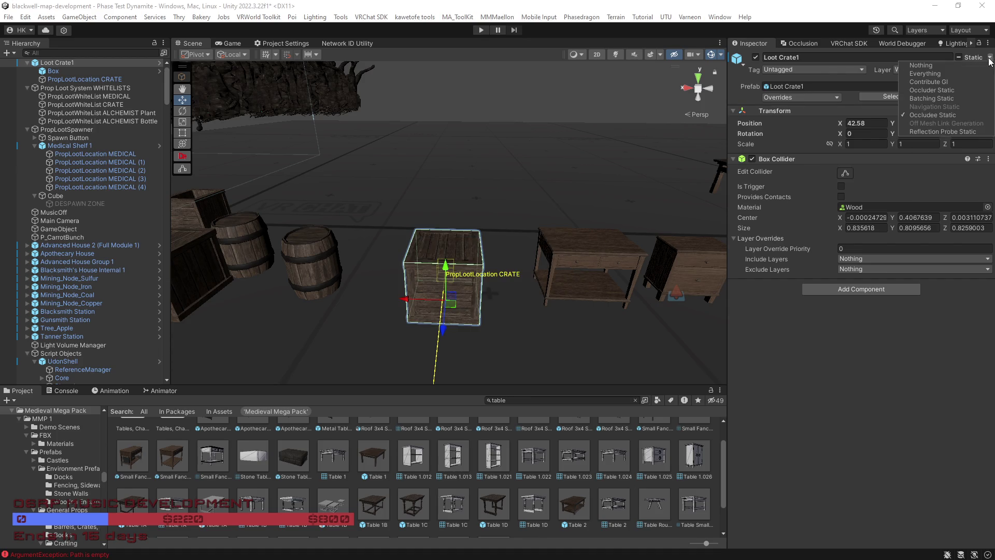
click(944, 131)
click(458, 306)
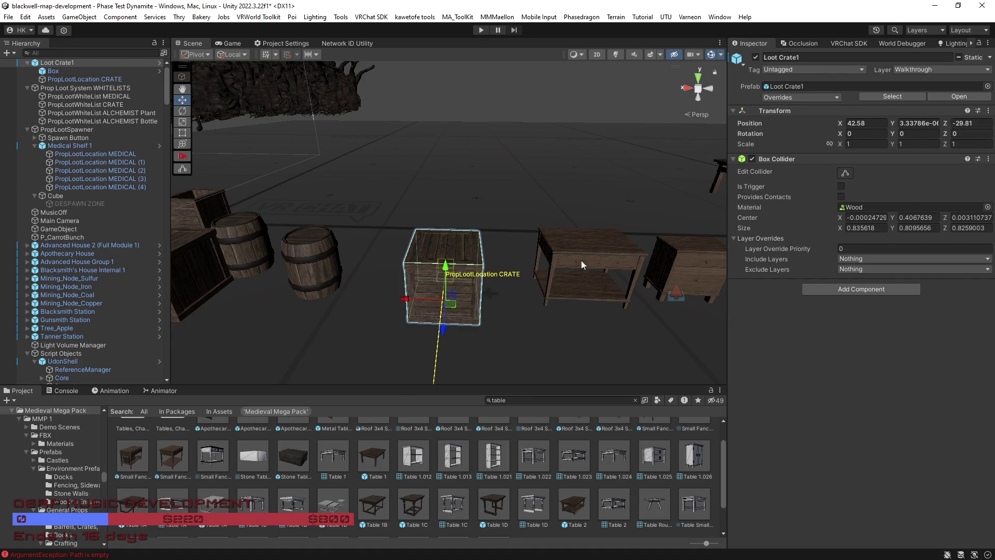
click(837, 98)
click(566, 258)
Uncheck Contribute Global Illumination on Loot Cupboard 3 and confirm the prompt
mouse_move(504, 291)
mouse_down()
mouse_move(514, 274)
mouse_move(551, 282)
mouse_up()
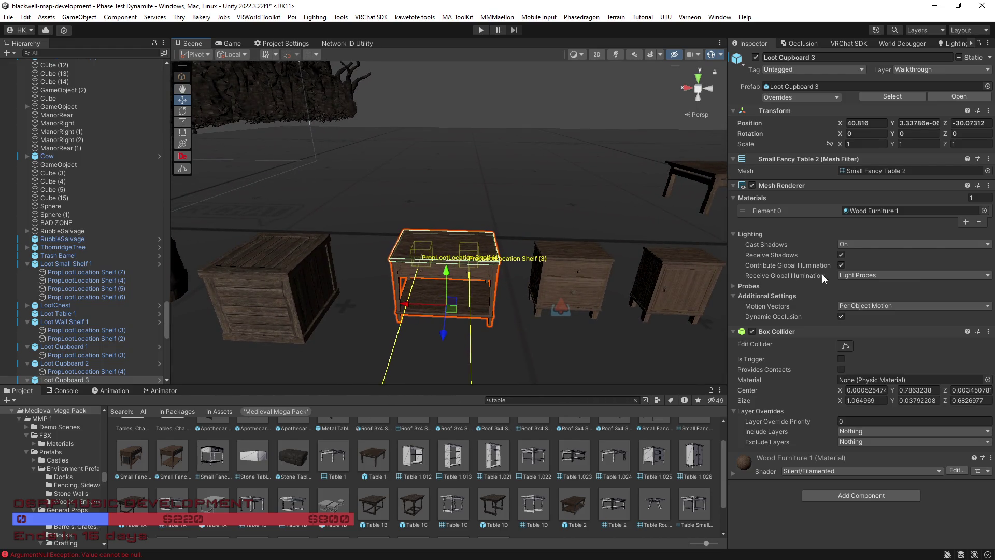
click(841, 265)
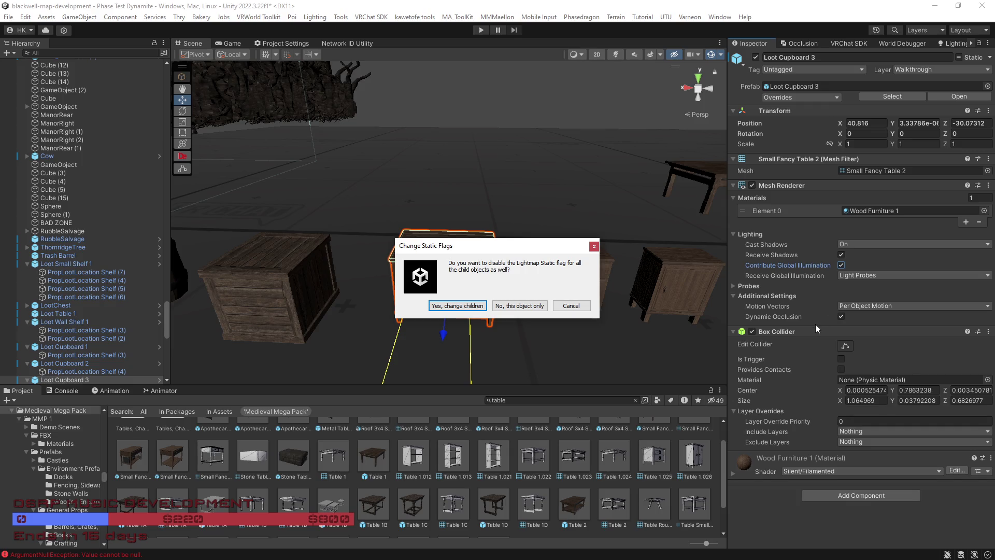
click(479, 302)
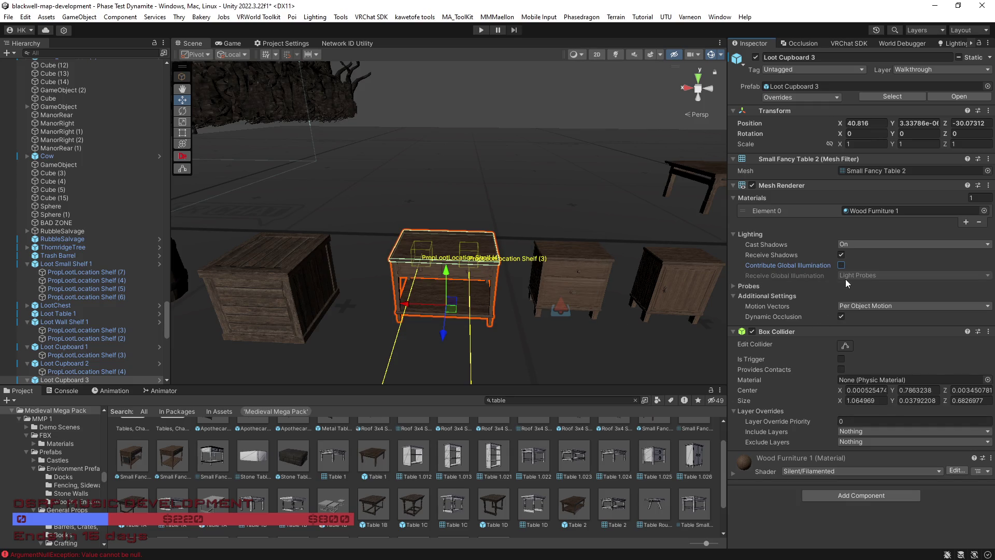
Give Loot Cupboard 3's box collider the Wood physic material
click(988, 379)
text(woo)
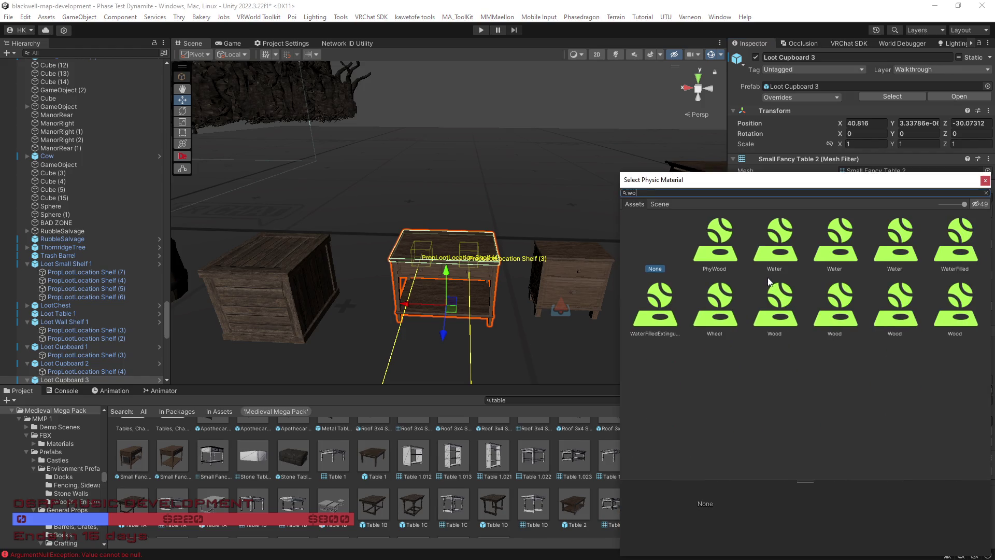
double_click(772, 250)
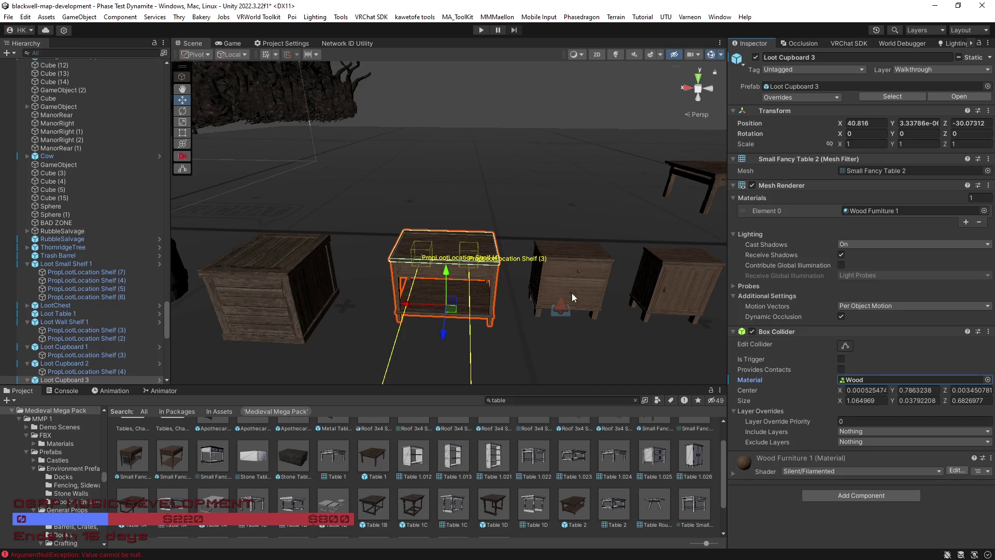
mouse_move(580, 293)
mouse_down()
mouse_move(564, 287)
mouse_move(810, 300)
mouse_move(768, 295)
mouse_up()
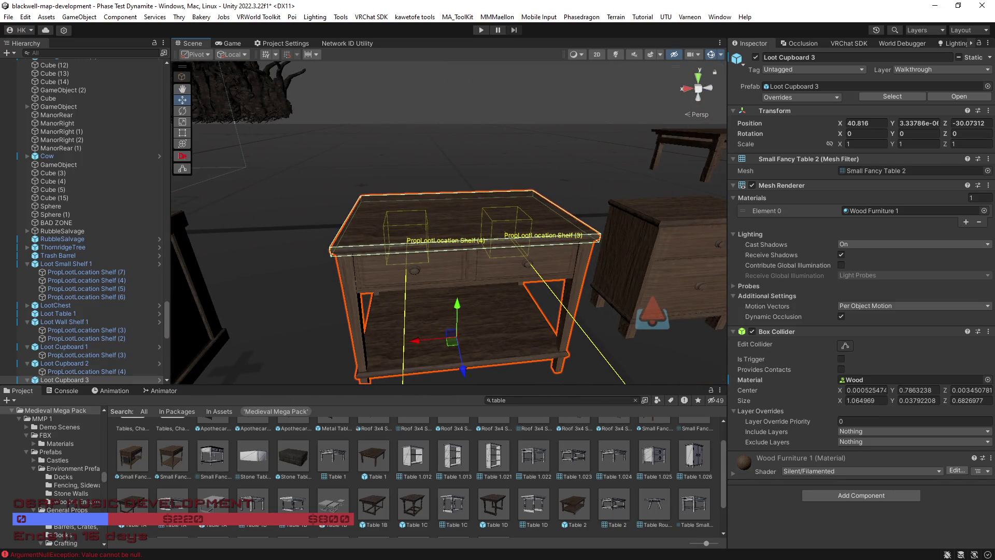
drag(594, 375, 524, 258)
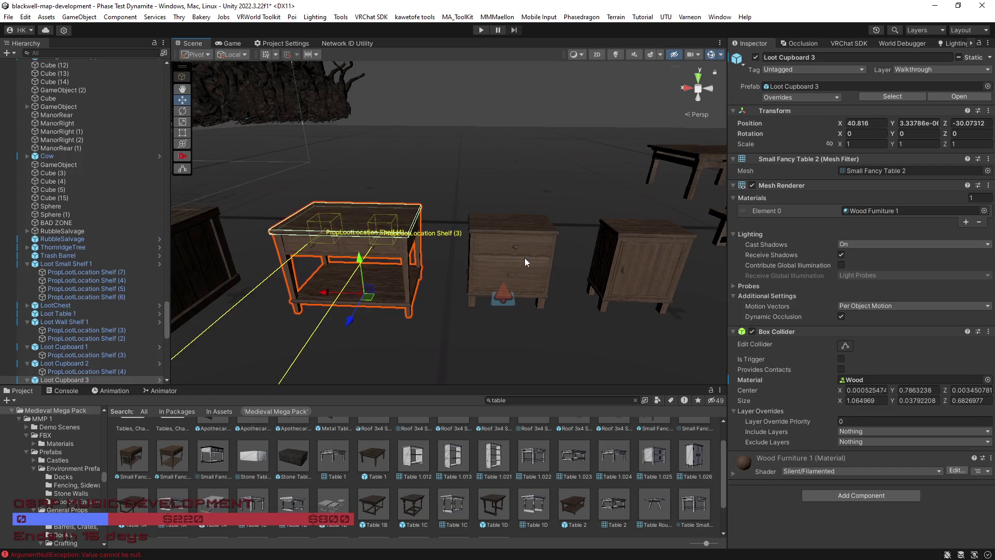
Select Loot Cupboard 2 and give its collider the Wood physic material
click(525, 257)
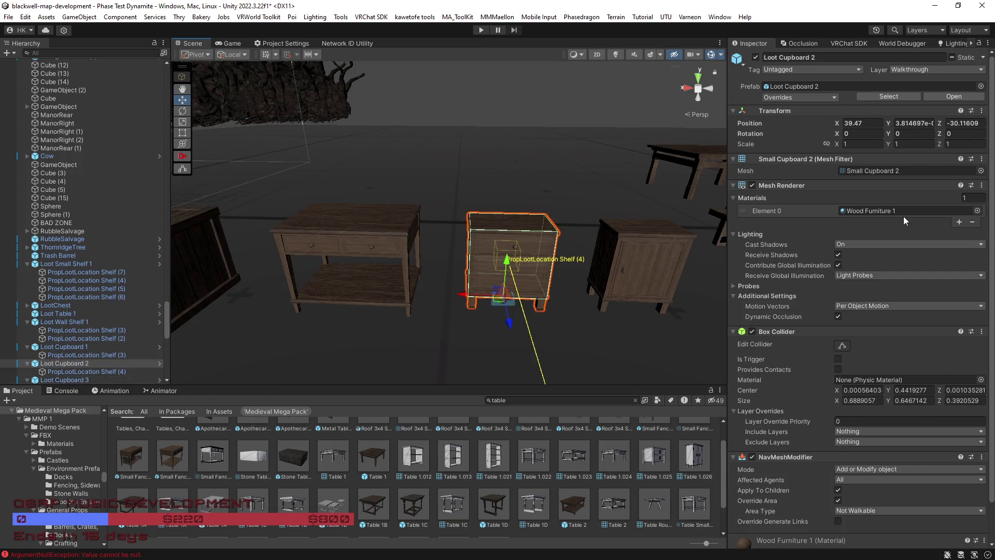
click(981, 380)
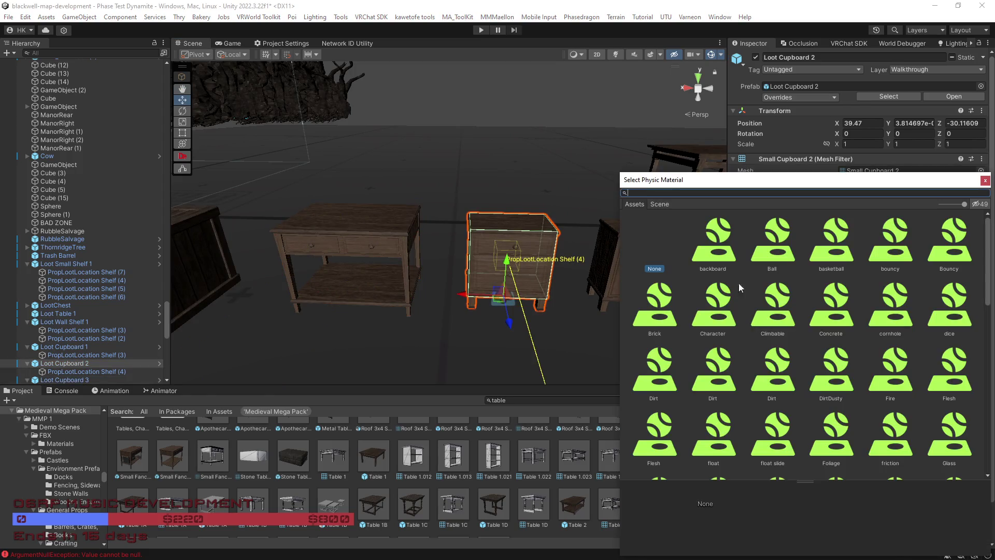
text(wood)
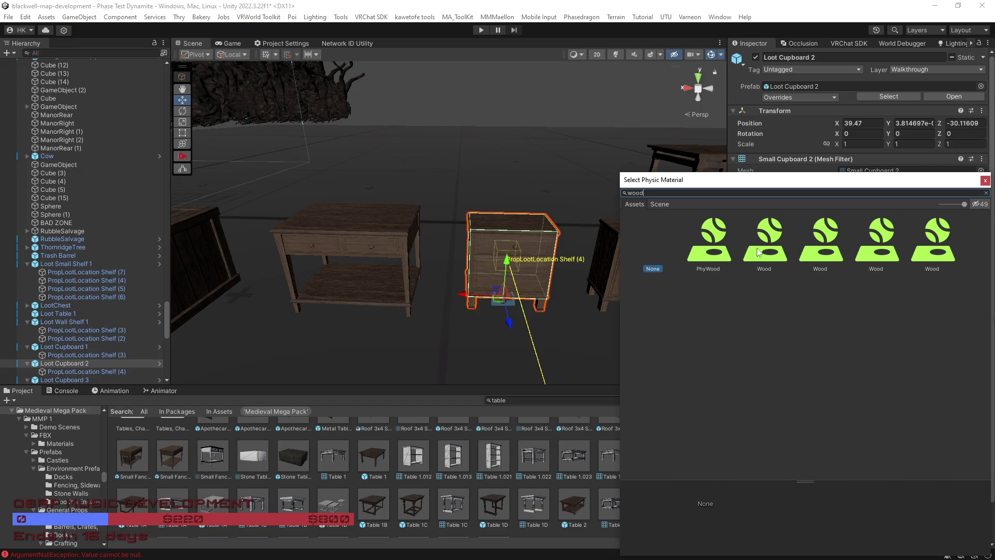
double_click(766, 250)
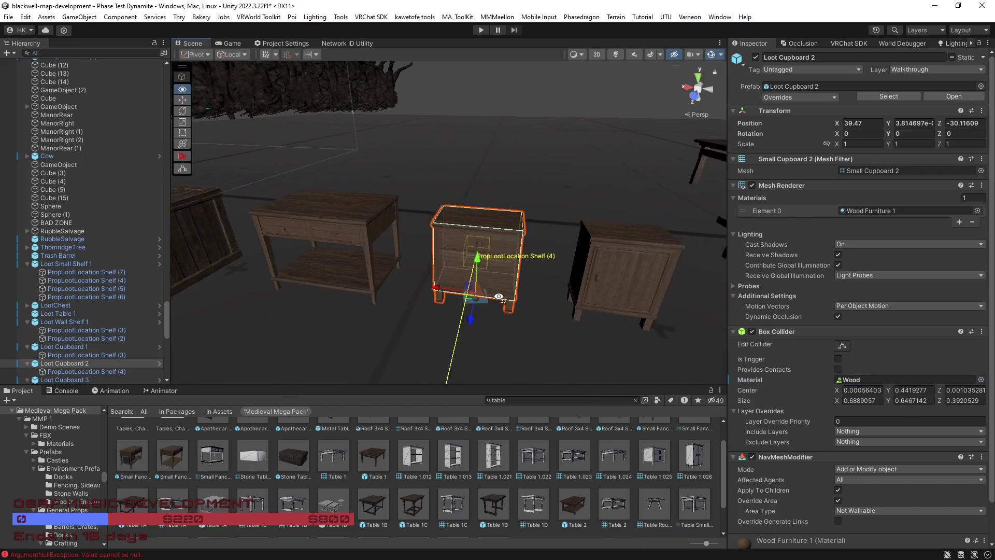
Turn off Batching, Occluder and GI static on the cupboard, then Apply All overrides
click(982, 58)
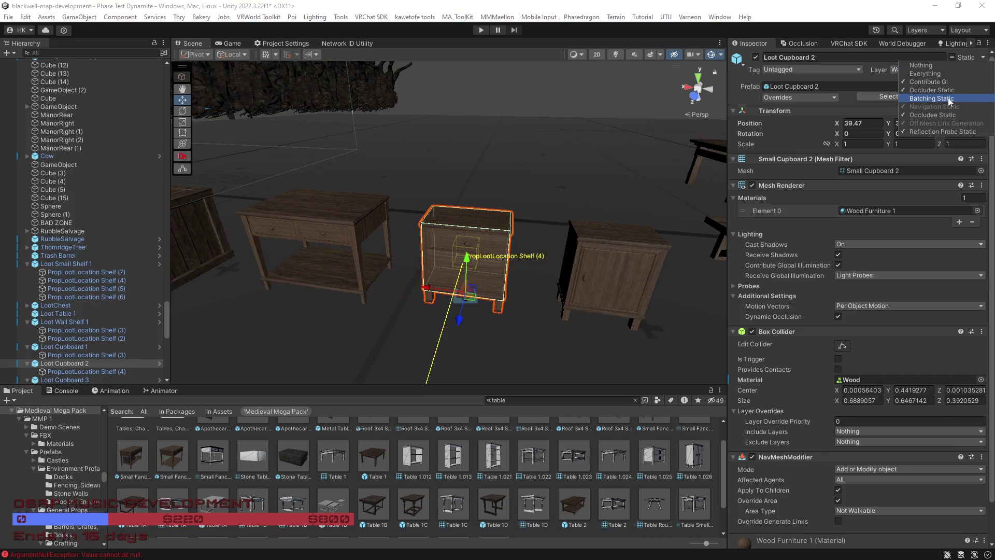
click(928, 99)
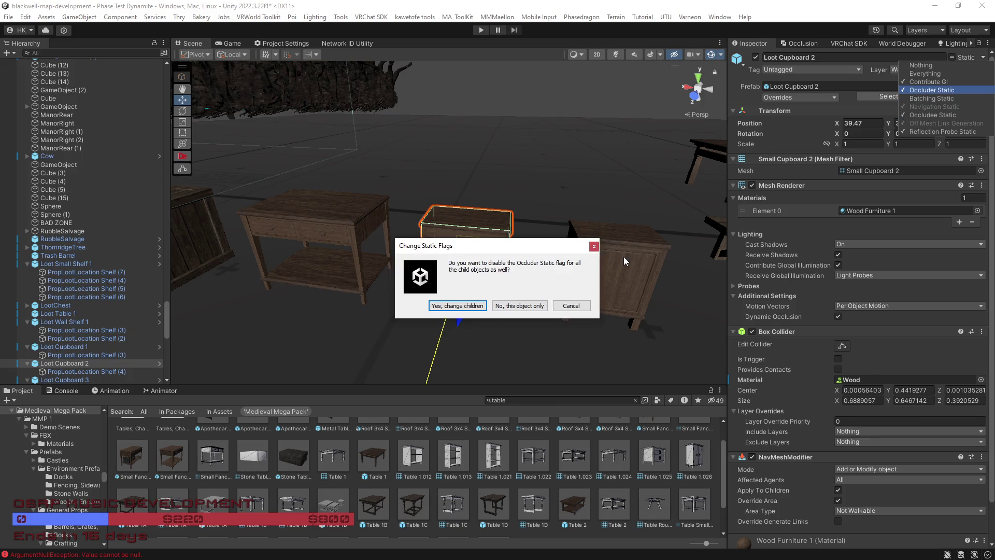
click(458, 306)
click(983, 57)
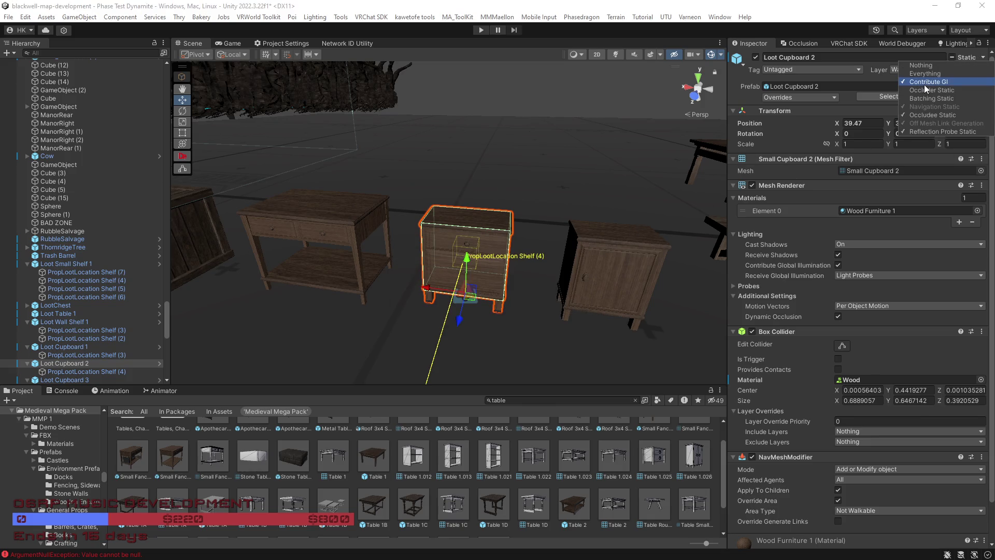
click(927, 82)
click(458, 306)
mouse_move(498, 331)
mouse_down()
mouse_move(533, 338)
mouse_move(530, 322)
mouse_up()
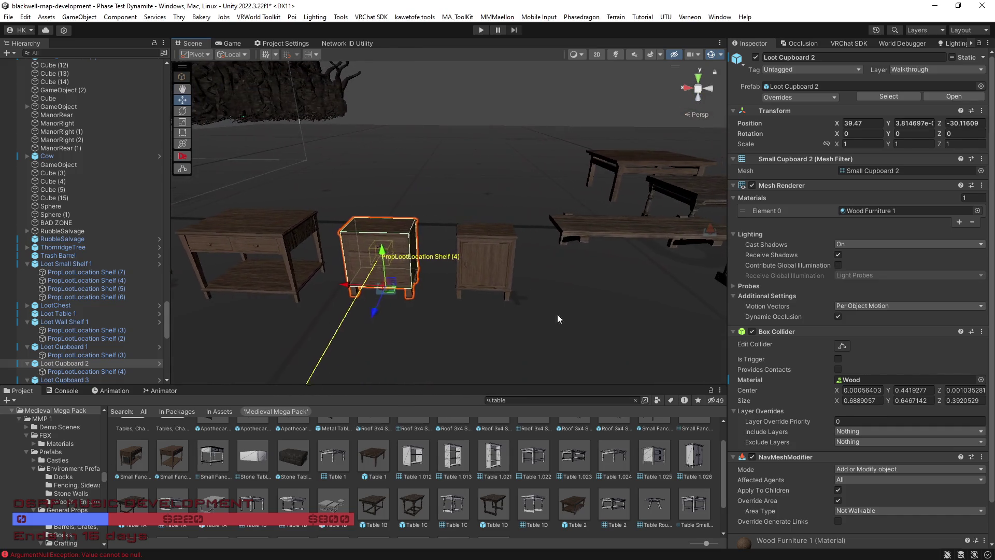
click(801, 97)
click(874, 194)
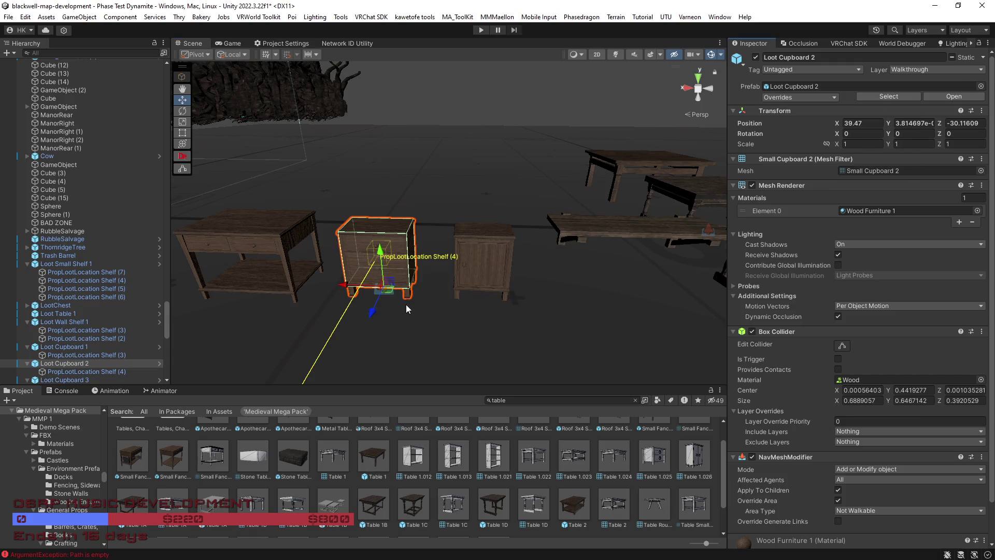
Give Loot Cupboard 1's box collider the Wood physic material
click(481, 247)
drag(521, 287, 527, 311)
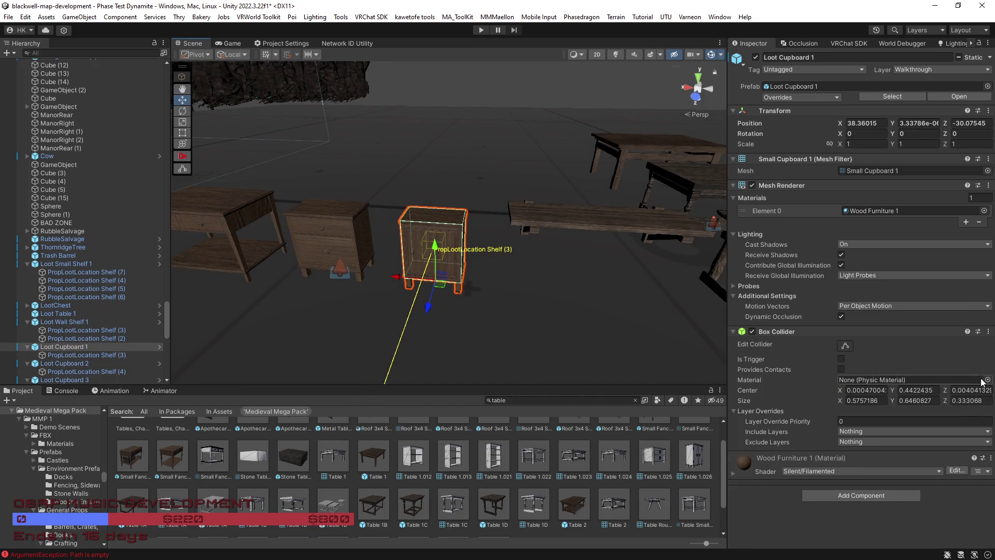
click(988, 379)
text(wo)
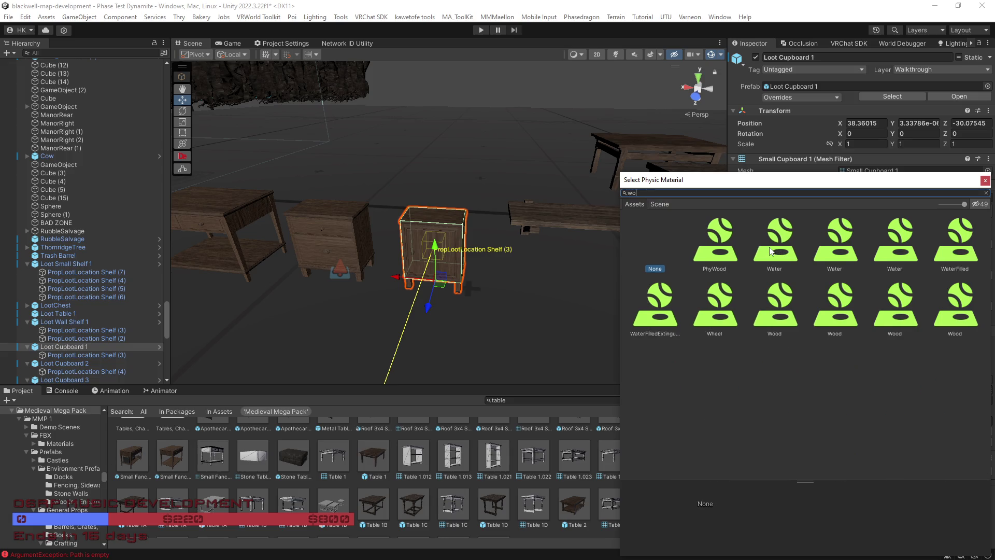
text(rk)
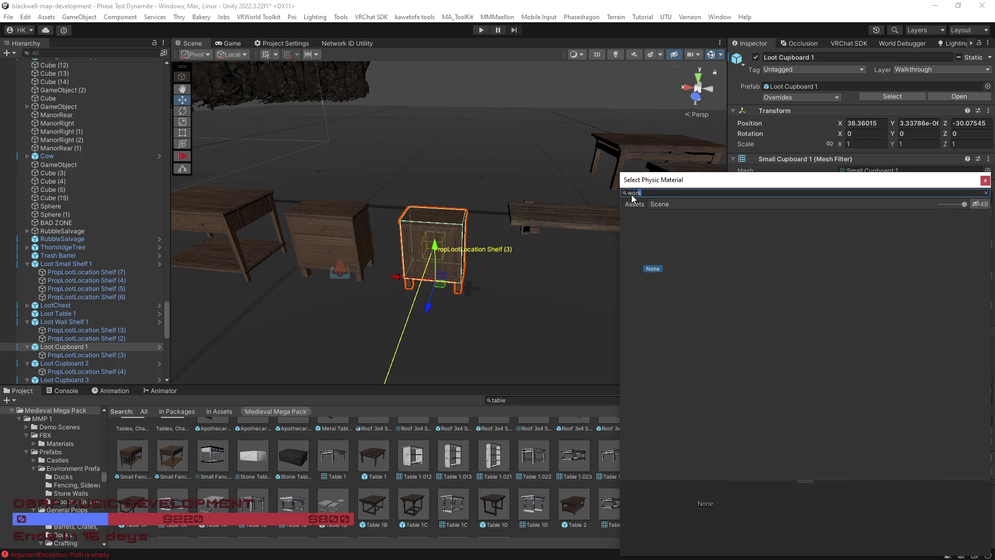
text(ork)
key(BackSpace)
key(BackSpace)
key(BackSpace)
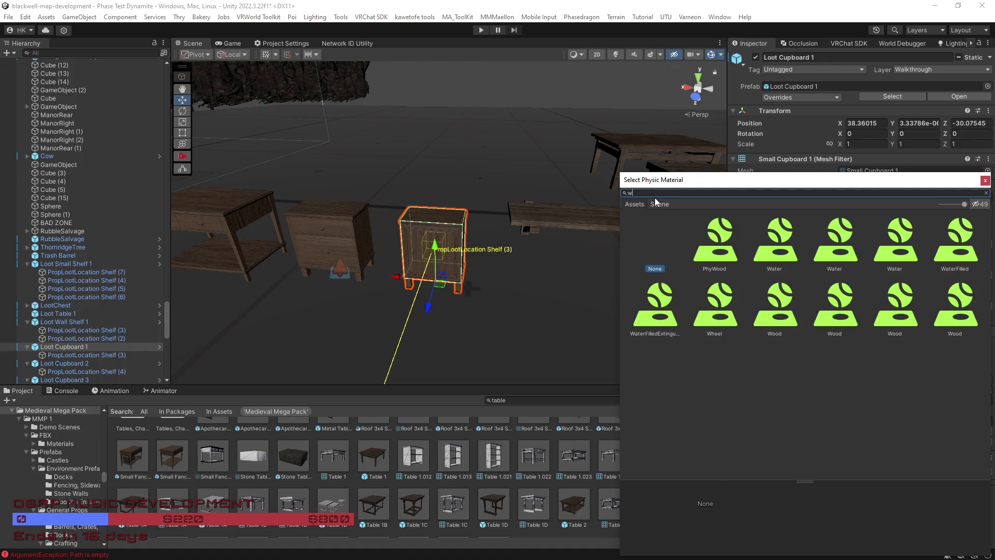
text(ood)
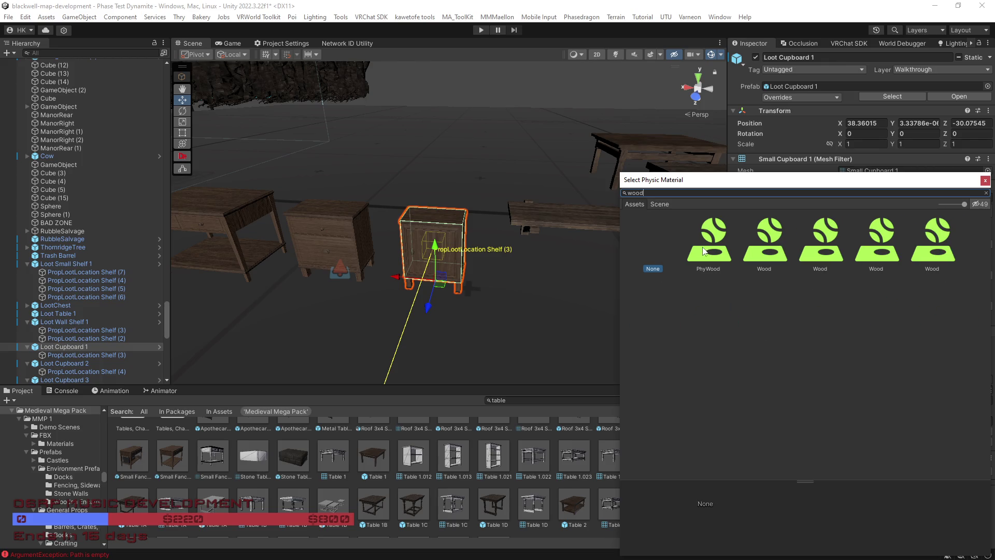
double_click(772, 244)
Apply the cupboard's overrides to its prefab, then select Loot Wall Shelf 1
drag(455, 280, 506, 293)
click(830, 98)
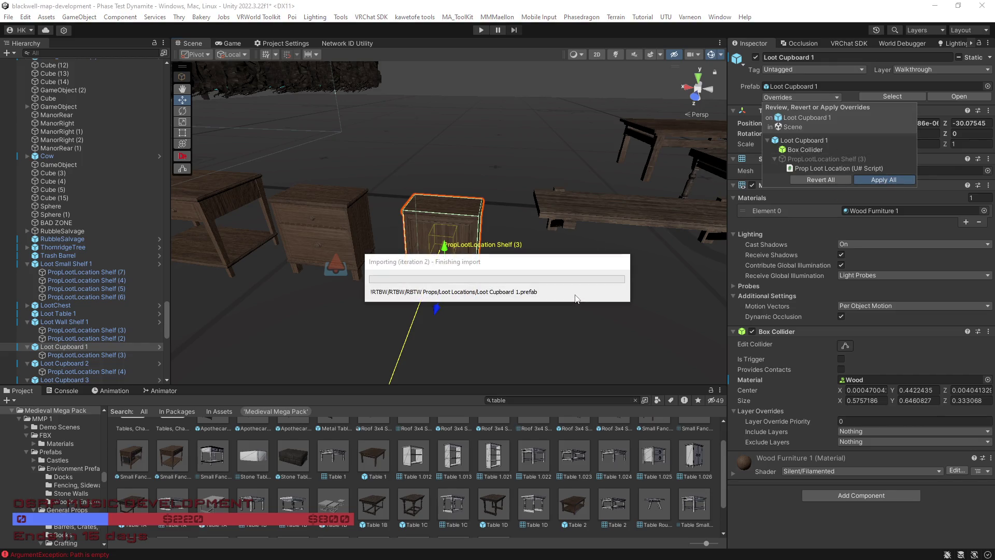
drag(575, 295, 459, 238)
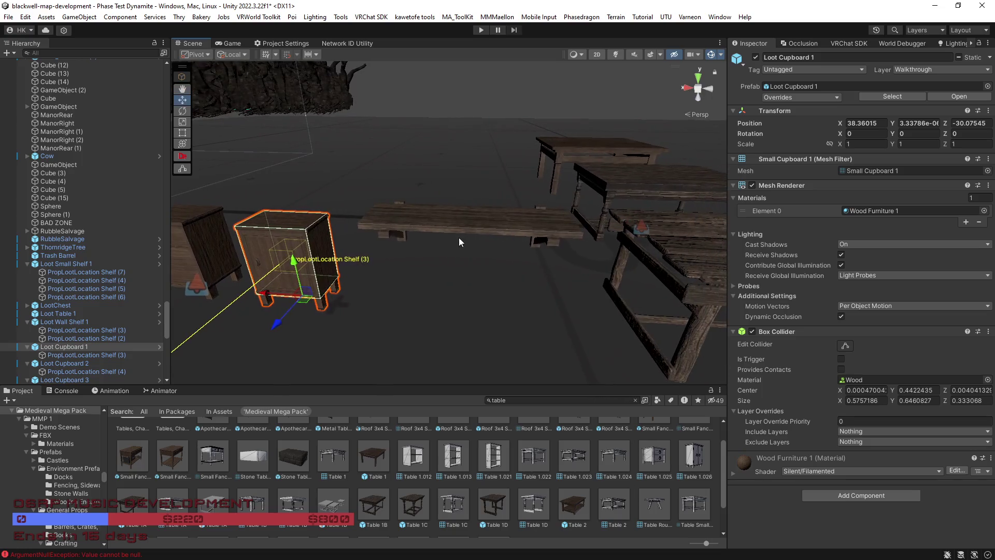
click(477, 228)
Assign the Wood physic material to Loot Wall Shelf 1's collider
drag(546, 328, 456, 317)
click(800, 98)
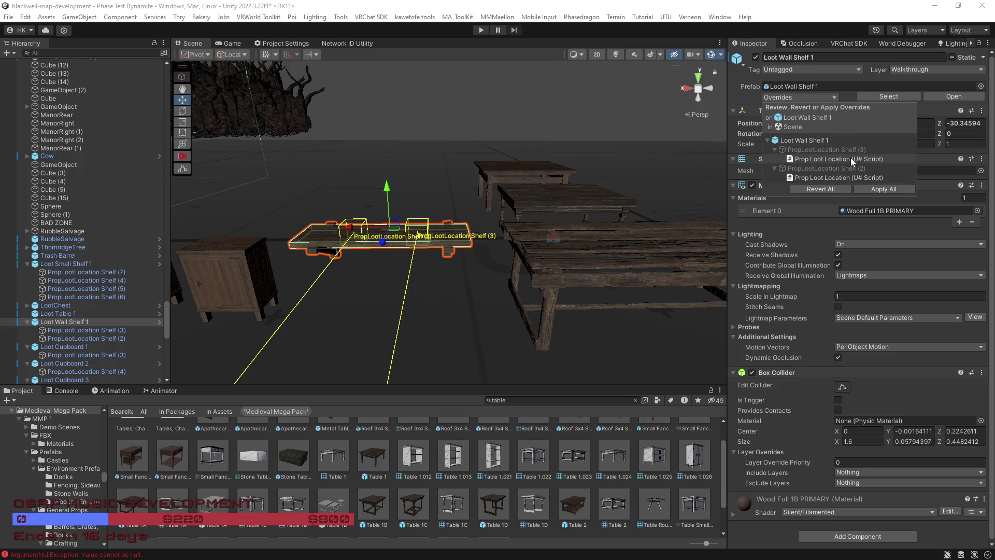
click(980, 421)
text(wood)
double_click(762, 247)
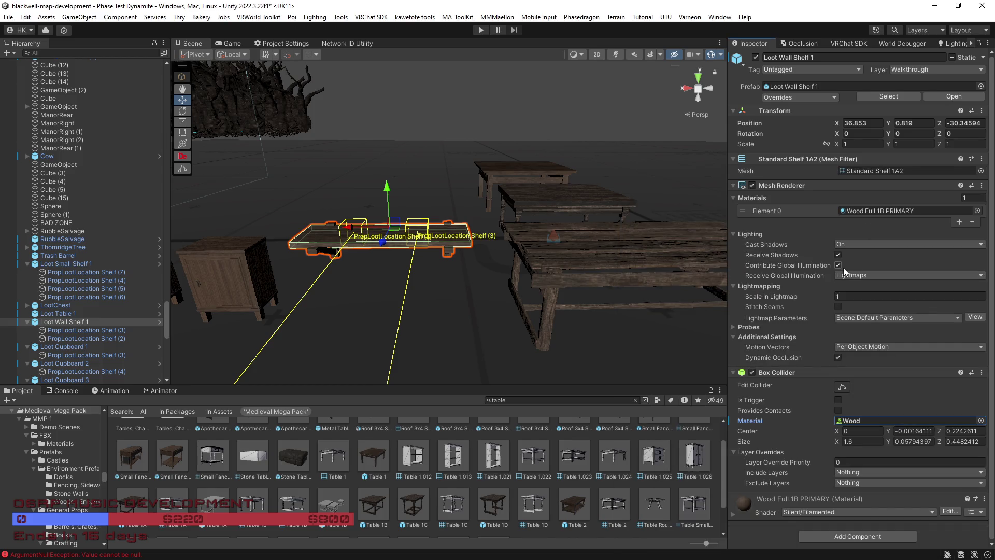
Set the shelf to receive GI from Light Probes, uncheck Contribute GI, and apply all overrides
click(842, 275)
click(856, 297)
click(842, 266)
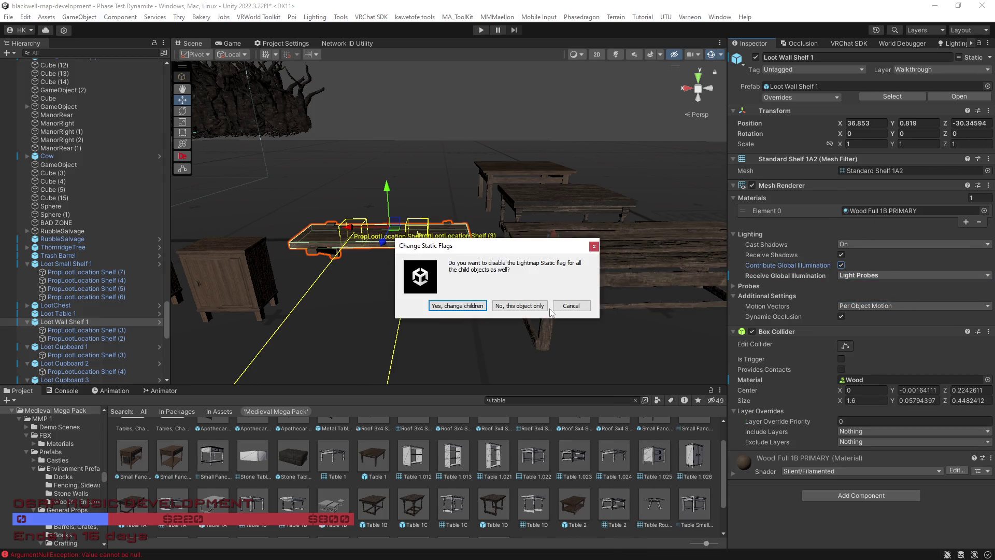
click(459, 306)
click(989, 58)
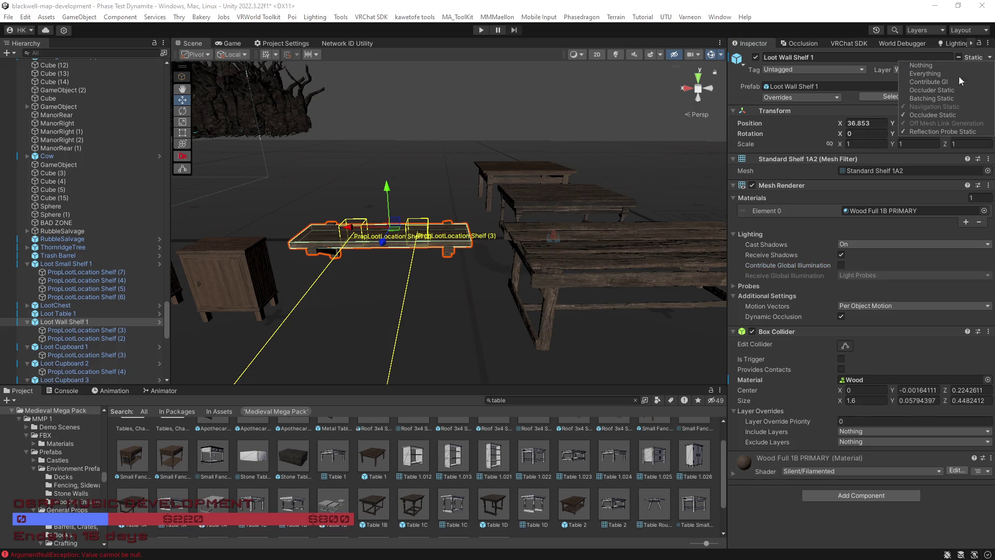
drag(608, 217, 673, 135)
click(815, 98)
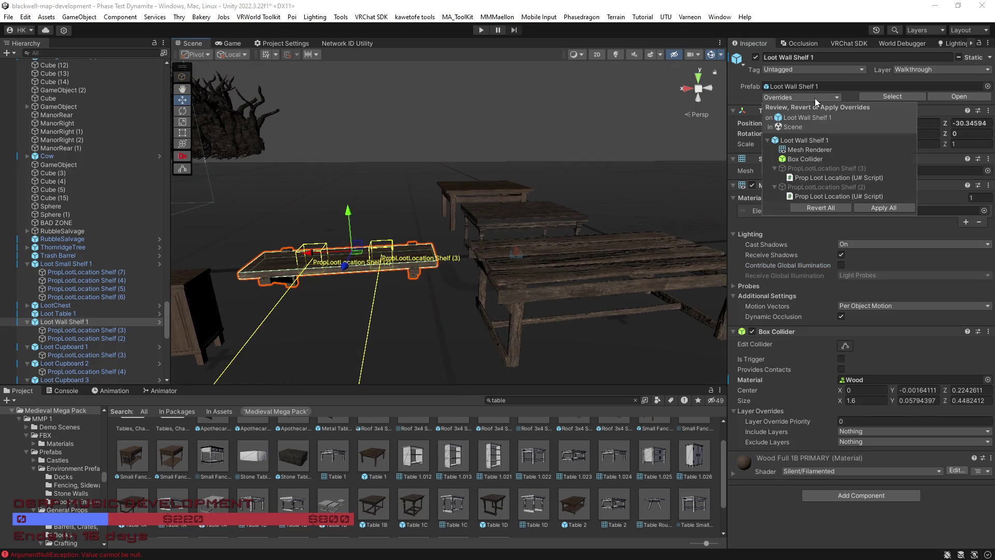
click(884, 207)
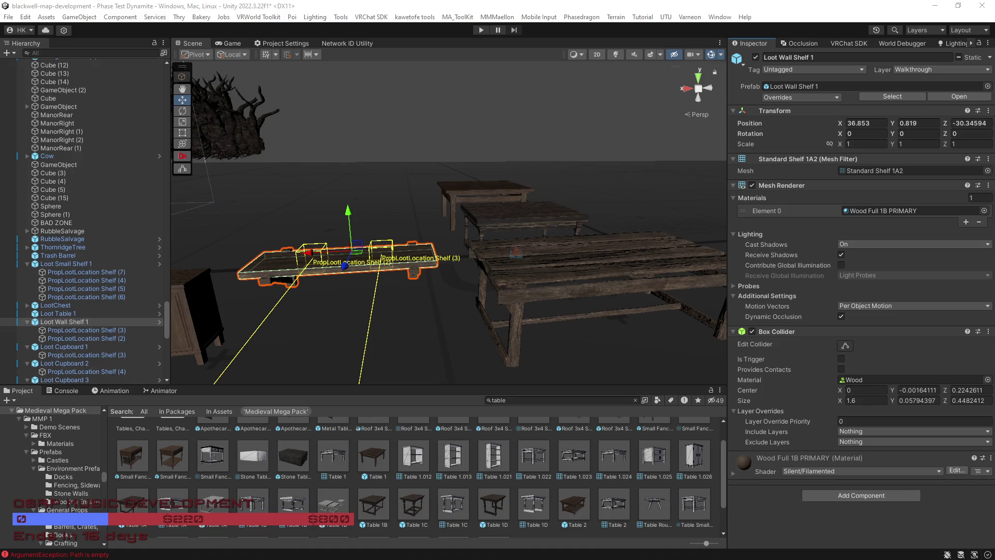
Turn off Occluder Static on Loot Table 1
click(583, 280)
click(573, 272)
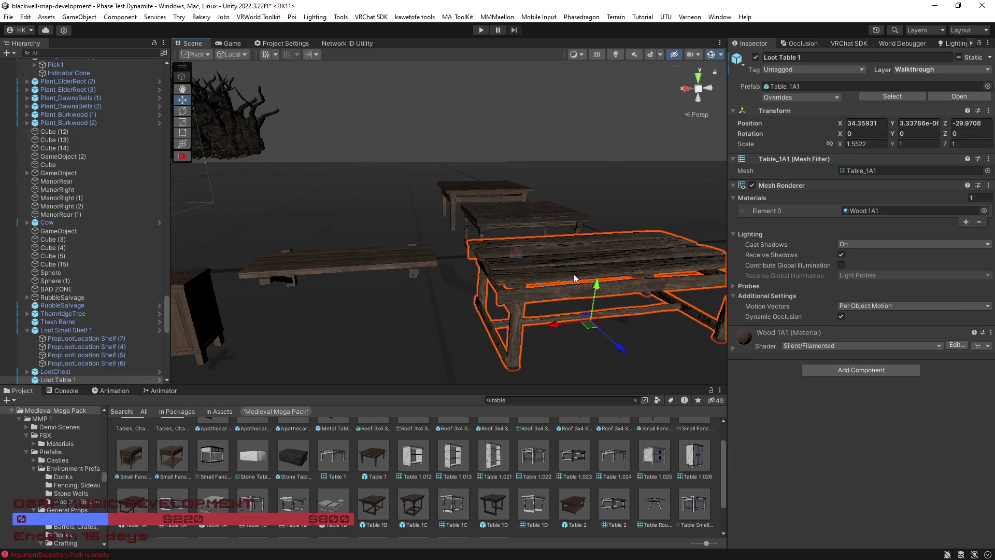
drag(573, 273, 560, 279)
key(f)
click(989, 57)
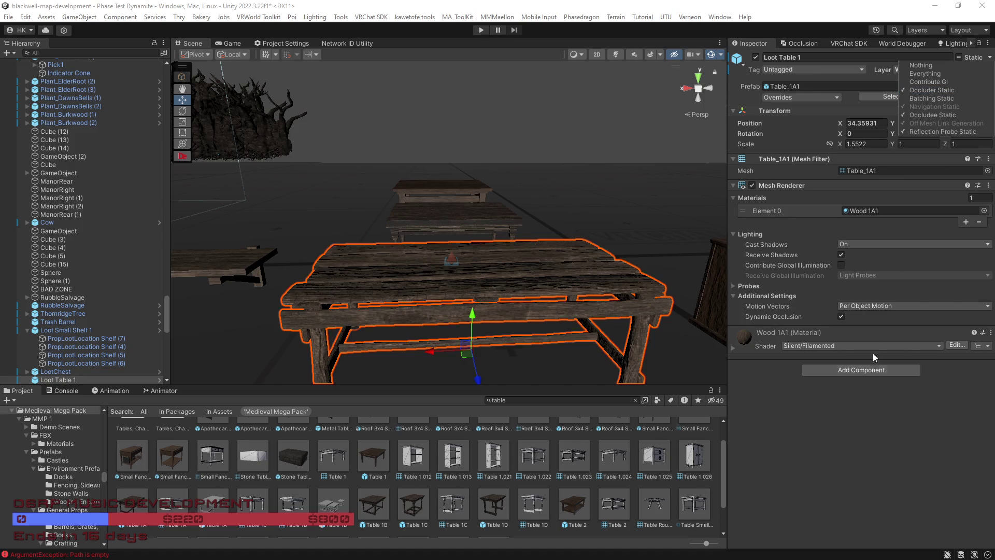
click(940, 94)
click(584, 299)
Select Loot Wall Shelf 1's two loot location points
scroll(583, 299, down, 3)
scroll(42, 333, down, 3)
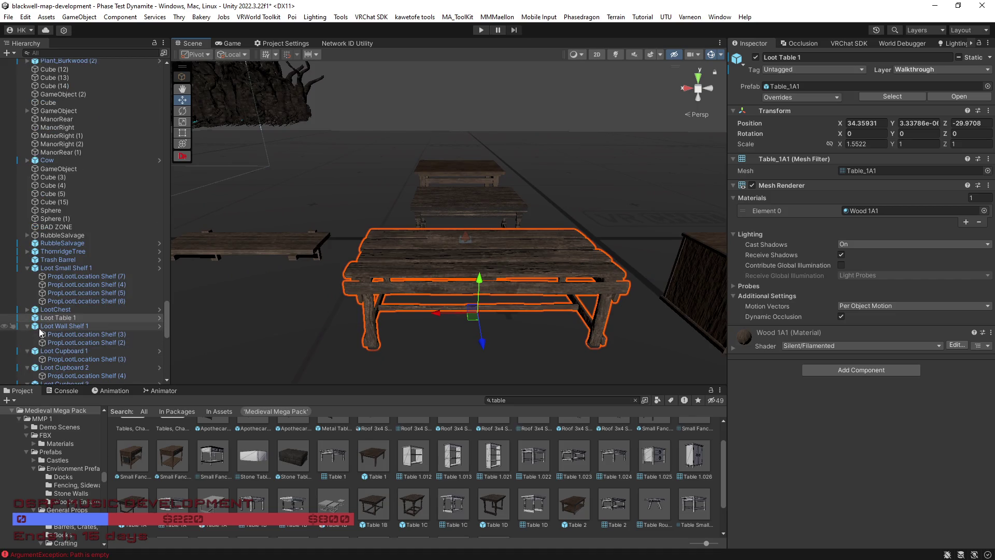
mouse_move(415, 323)
mouse_down()
mouse_move(391, 292)
mouse_move(260, 278)
mouse_move(263, 309)
mouse_up()
click(279, 279)
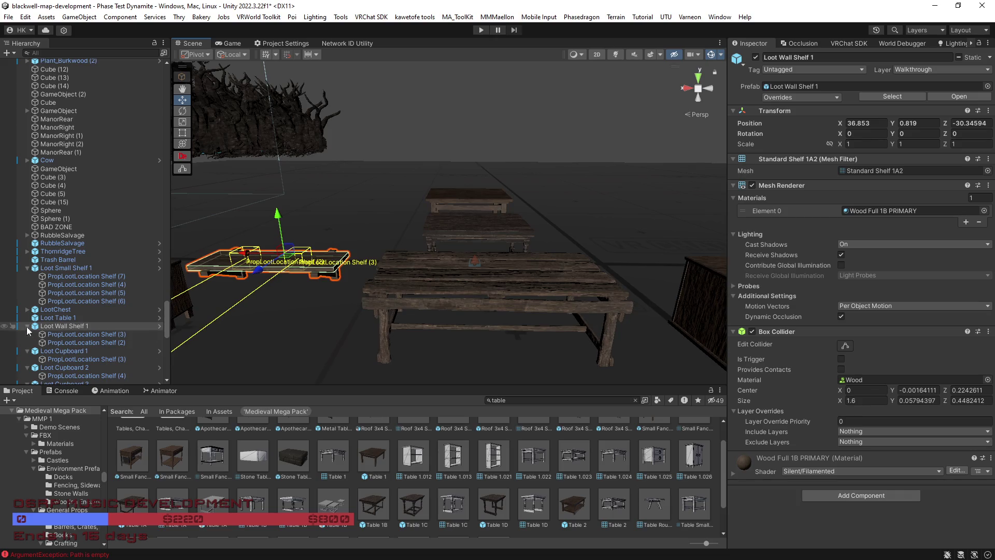
click(77, 342)
shift+click(77, 334)
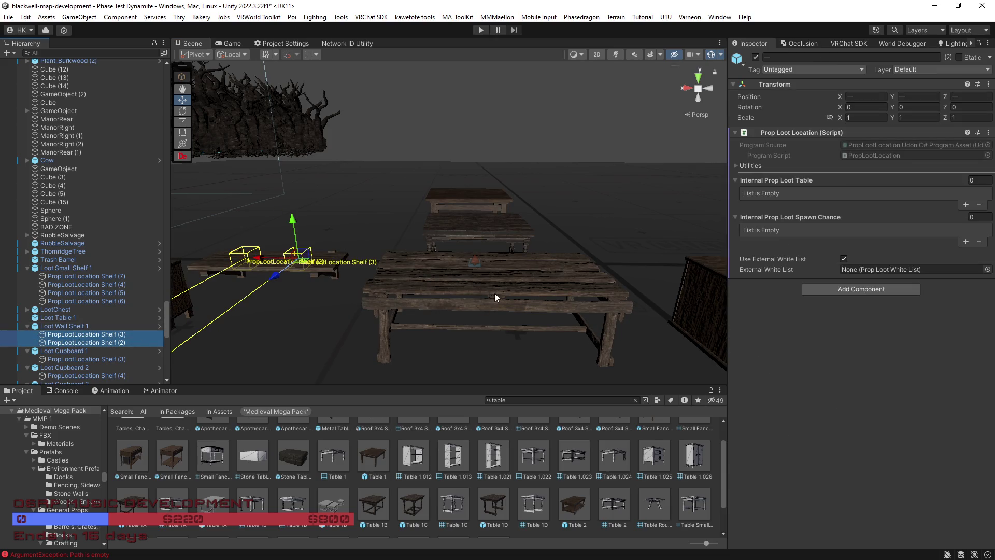
Move the two loot location points under Loot Table 1 in the hierarchy
click(494, 293)
key(ctrl+z)
mouse_move(77, 339)
mouse_down()
mouse_move(60, 341)
mouse_move(57, 319)
mouse_up()
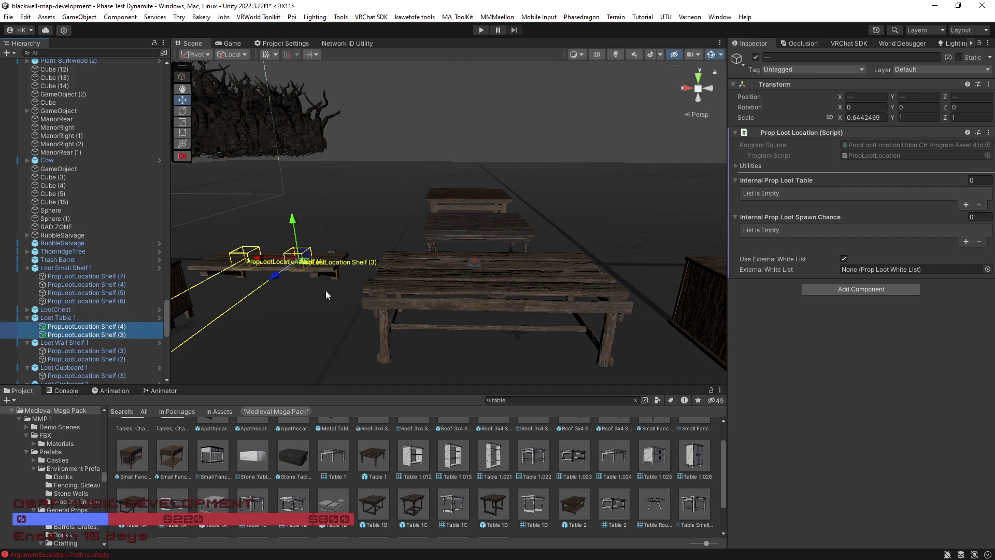
drag(261, 262, 480, 283)
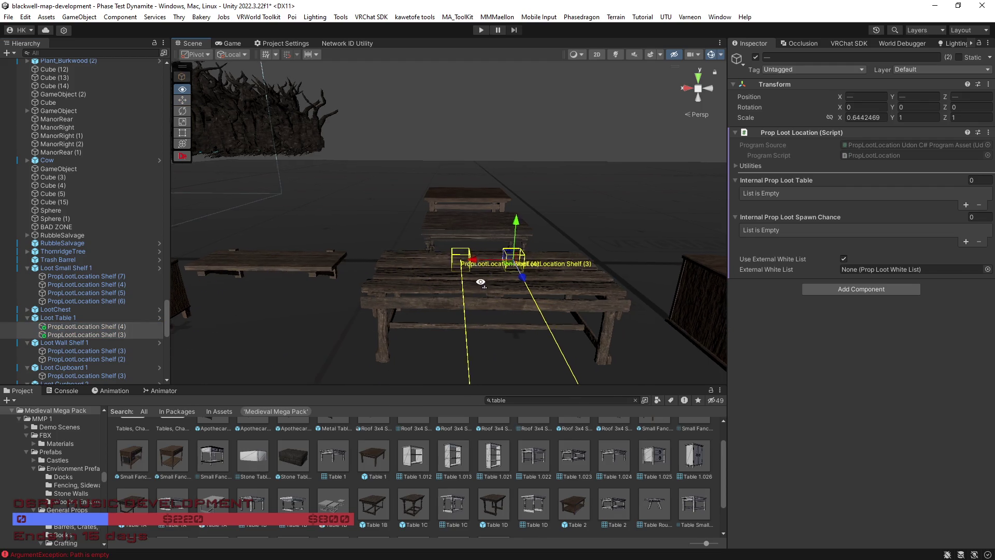
scroll(480, 282, up, 6)
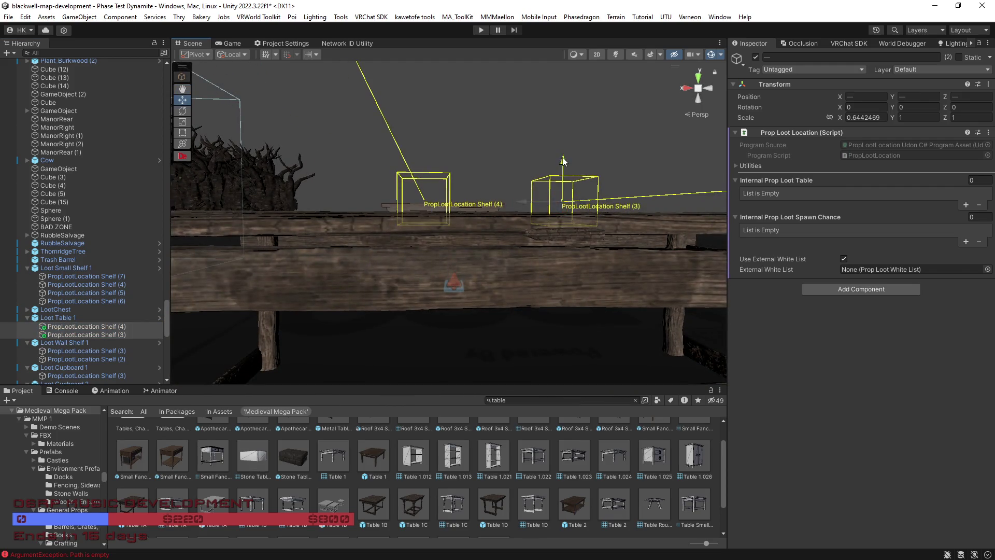
key(f)
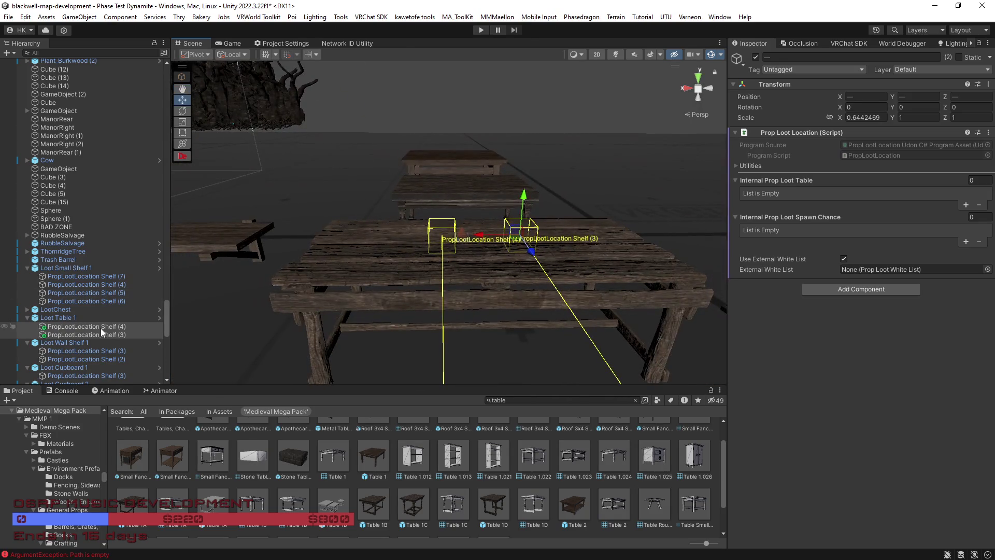
Slide PropLootLocation Shelf (4) left and Shelf (3) right along the tabletop
click(103, 328)
drag(403, 239, 355, 239)
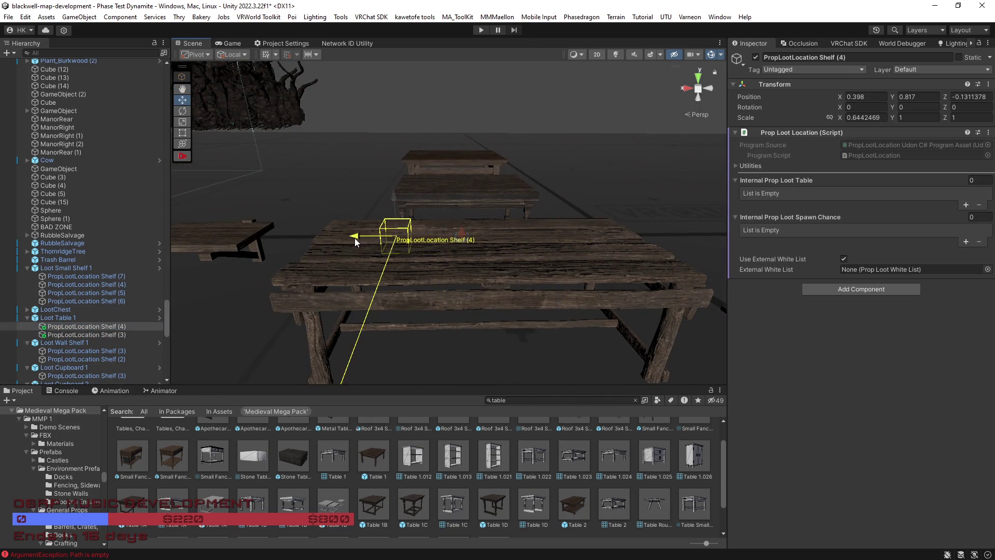
click(87, 334)
mouse_move(483, 238)
mouse_down()
mouse_move(560, 241)
mouse_move(586, 262)
mouse_move(617, 264)
mouse_move(568, 271)
mouse_up()
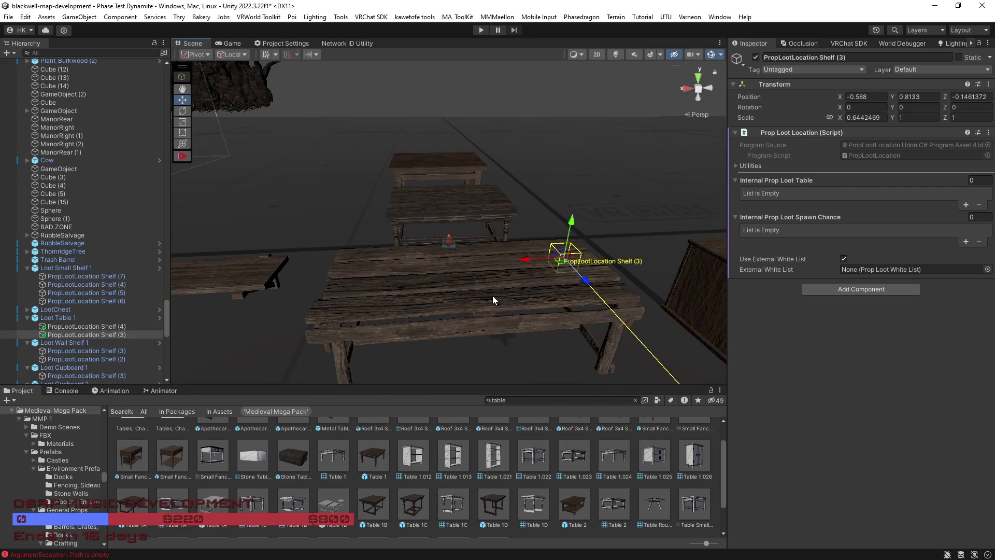
double_click(83, 318)
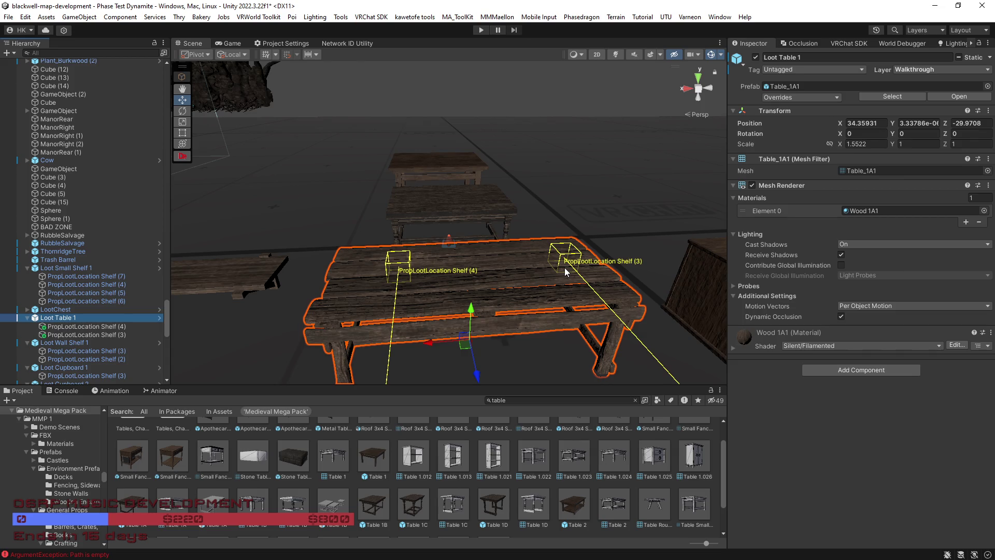
Nudge PropLootLocation Shelf (3) slightly along X on Loot Table 1
drag(536, 287, 741, 322)
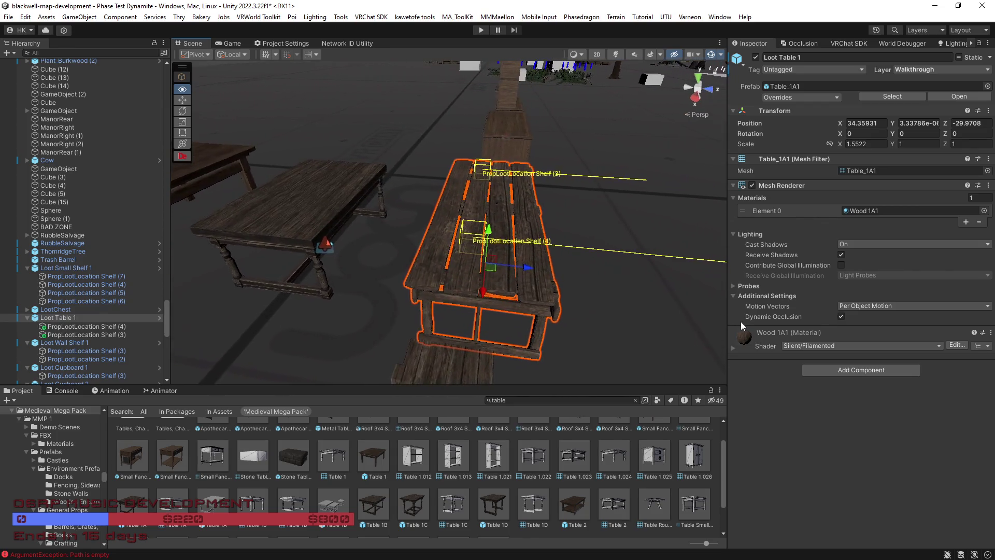
click(133, 326)
shift+click(129, 333)
mouse_move(535, 163)
mouse_down()
mouse_move(371, 259)
mouse_move(490, 245)
mouse_move(482, 240)
mouse_up()
click(116, 326)
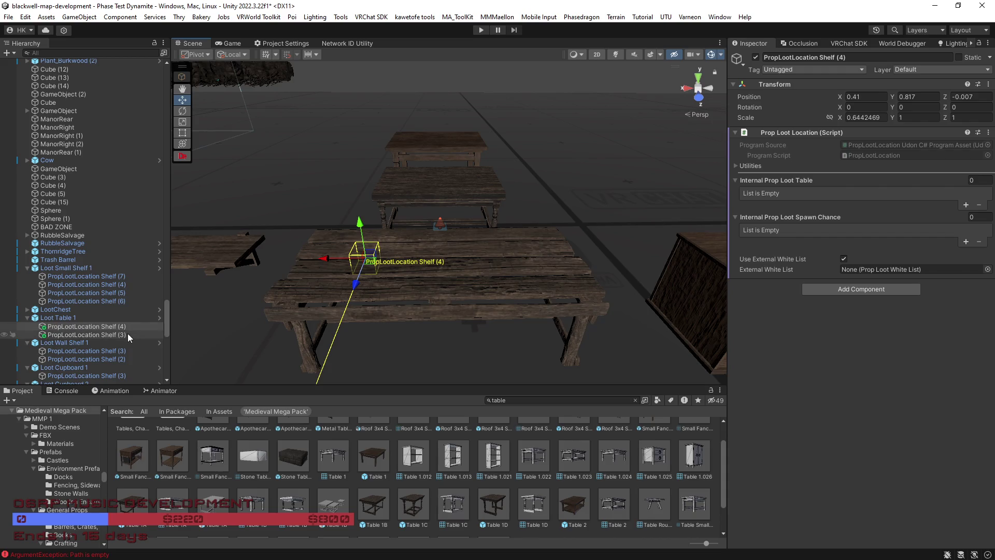
click(86, 334)
mouse_move(490, 261)
mouse_down()
mouse_move(505, 260)
mouse_move(332, 241)
mouse_up()
Select both shelf markers and paste copies of them at Table 1A
ctrl+click(124, 325)
mouse_move(570, 311)
mouse_down()
mouse_move(641, 326)
mouse_move(507, 265)
mouse_up()
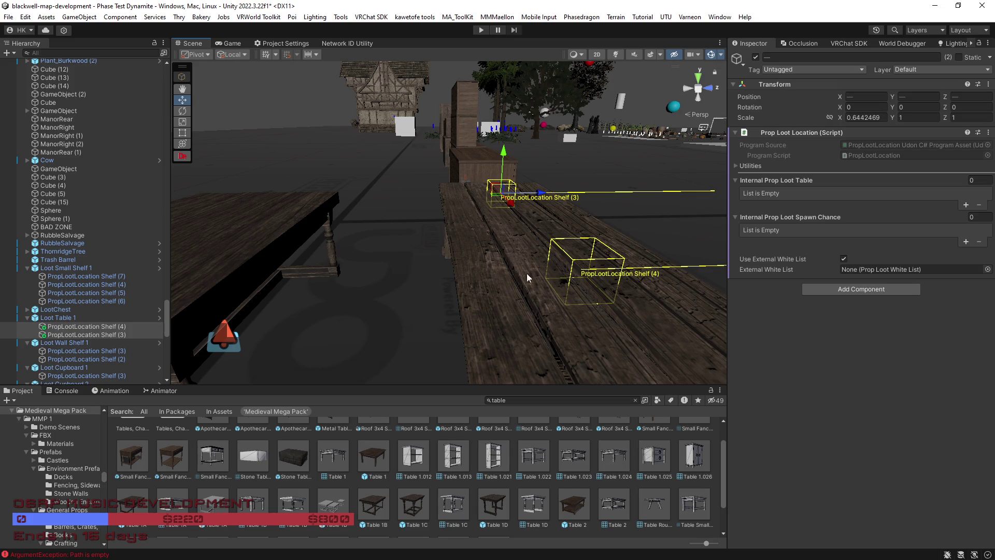
mouse_move(522, 269)
mouse_down()
mouse_move(508, 260)
mouse_move(536, 268)
mouse_up()
click(451, 219)
mouse_move(457, 219)
mouse_down()
mouse_move(454, 254)
mouse_move(431, 273)
mouse_move(592, 245)
mouse_move(571, 249)
mouse_up()
key(ctrl+z)
scroll(117, 351, down, 1)
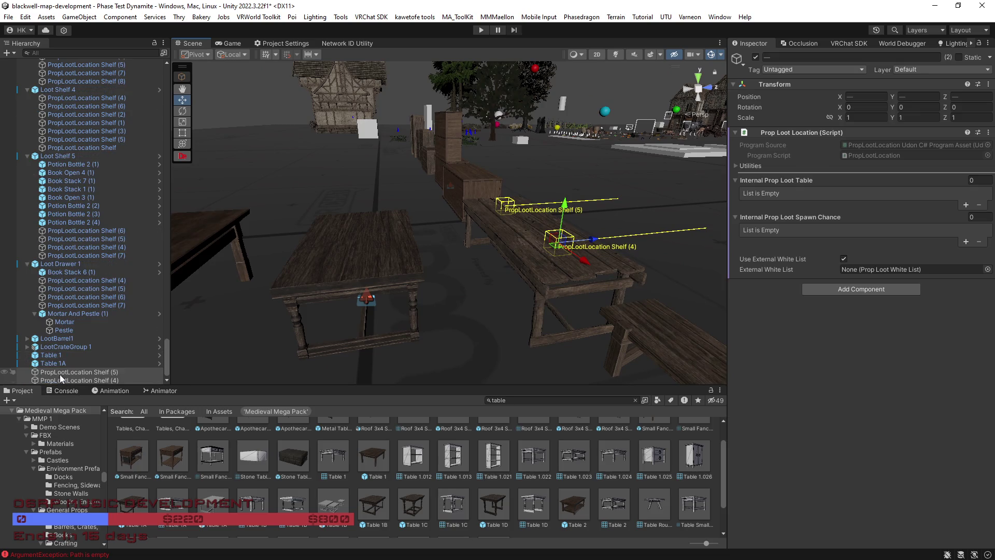
Parent the two copied shelf markers to Table 1A and move them onto its tabletop
click(382, 258)
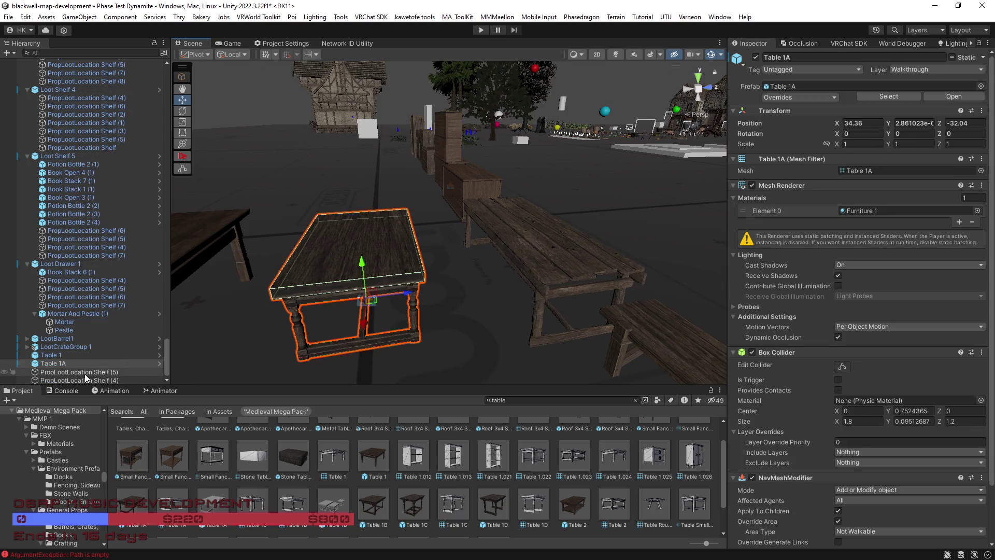
key(ctrl+z)
click(63, 374)
drag(63, 375, 52, 364)
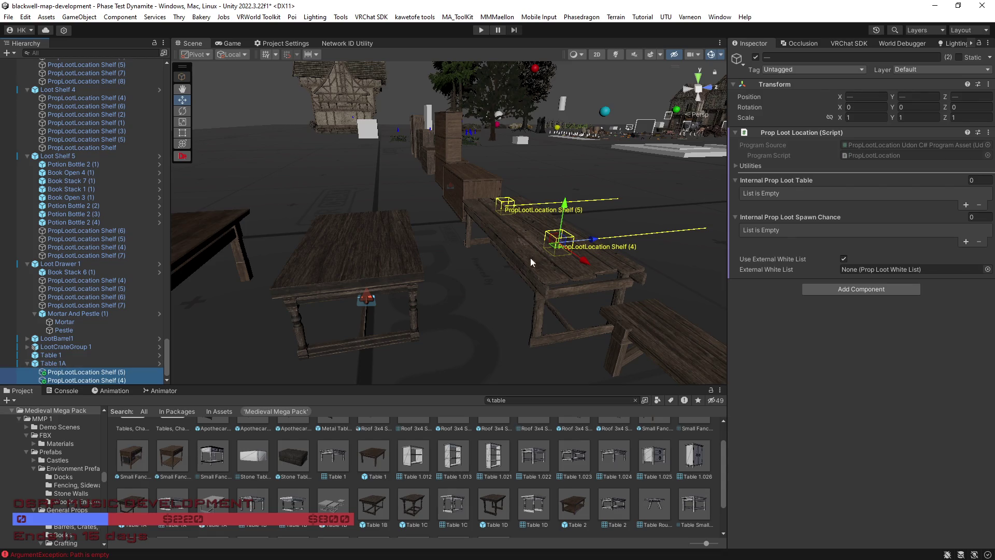
mouse_move(599, 245)
mouse_down()
mouse_move(370, 259)
mouse_move(411, 262)
mouse_move(284, 328)
mouse_move(300, 284)
mouse_move(247, 253)
mouse_move(217, 280)
mouse_up()
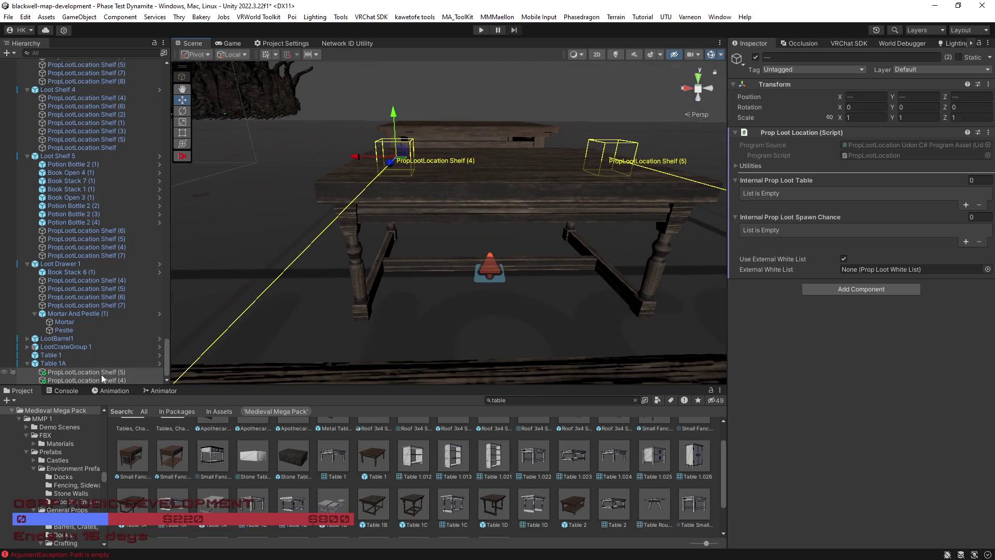
Adjust PropLootLocation Shelf (5) and Shelf (4) along X on the tabletop
click(101, 373)
drag(571, 156, 539, 157)
click(104, 380)
key(f)
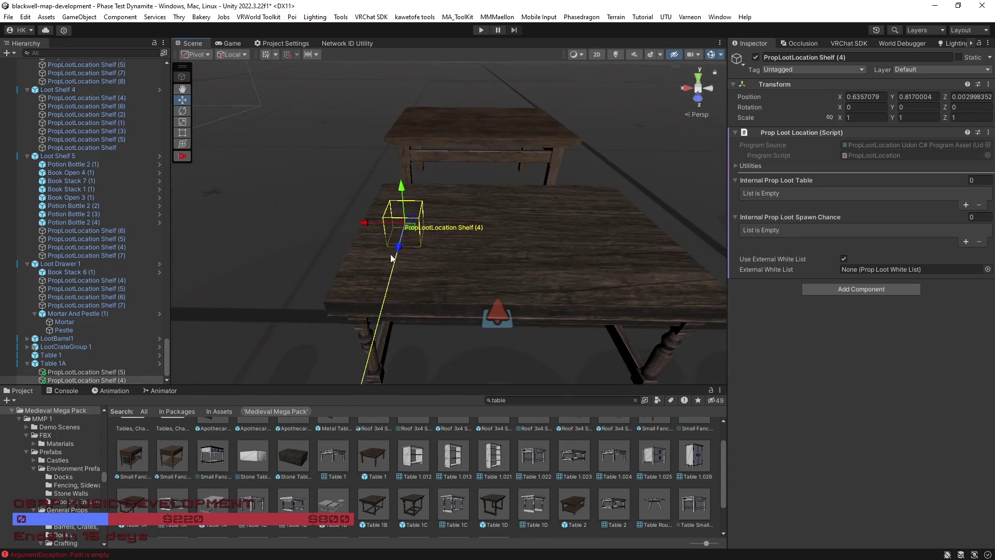
mouse_move(367, 228)
mouse_down()
mouse_move(406, 230)
mouse_move(462, 278)
mouse_move(499, 280)
mouse_move(345, 296)
mouse_move(119, 346)
mouse_move(116, 372)
mouse_up()
click(117, 372)
mouse_move(500, 182)
mouse_down()
mouse_move(423, 224)
mouse_move(558, 276)
mouse_up()
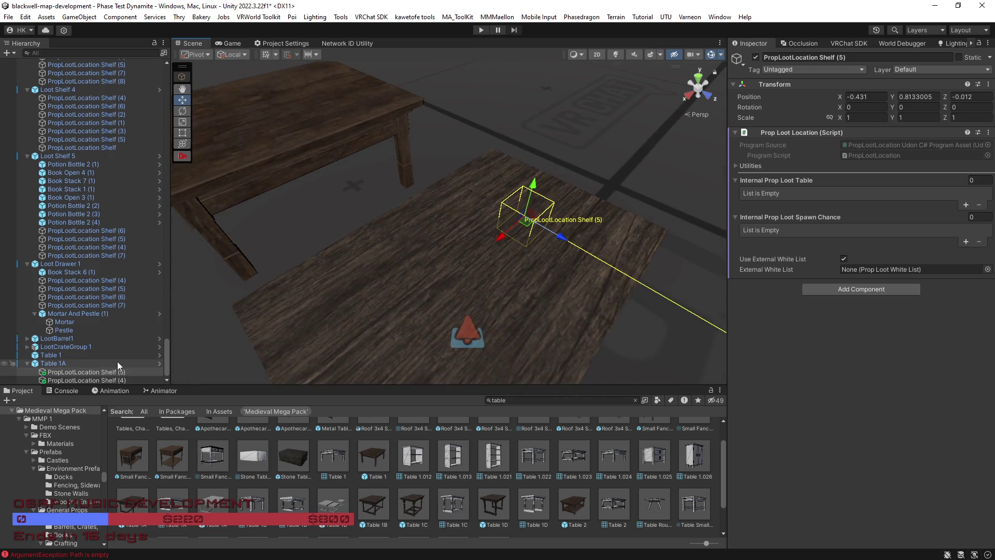
Check both markers' placement on Table 1A from low and overhead views, then select Table 1A
double_click(118, 364)
drag(228, 332, 300, 348)
click(66, 373)
shift+click(83, 380)
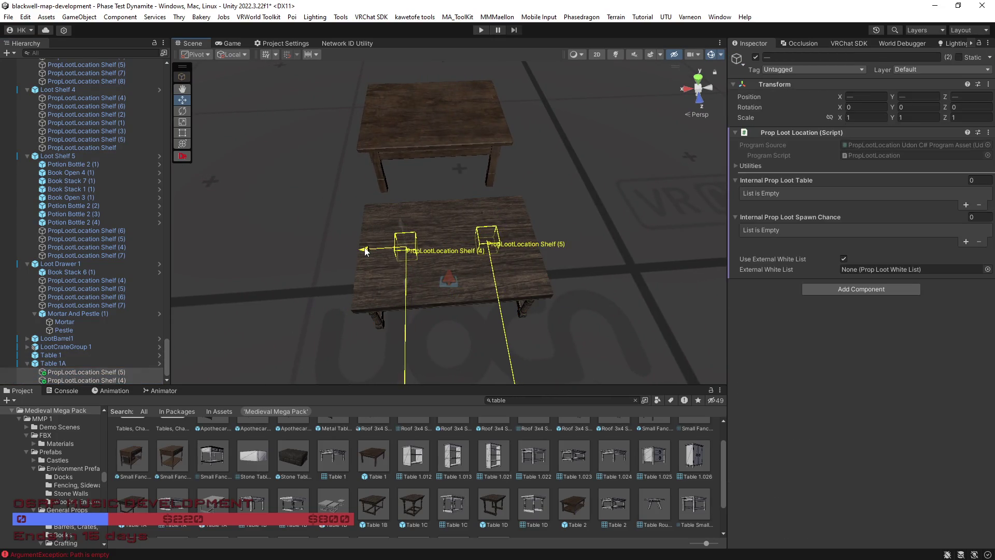
drag(370, 252, 397, 158)
scroll(397, 158, up, 6)
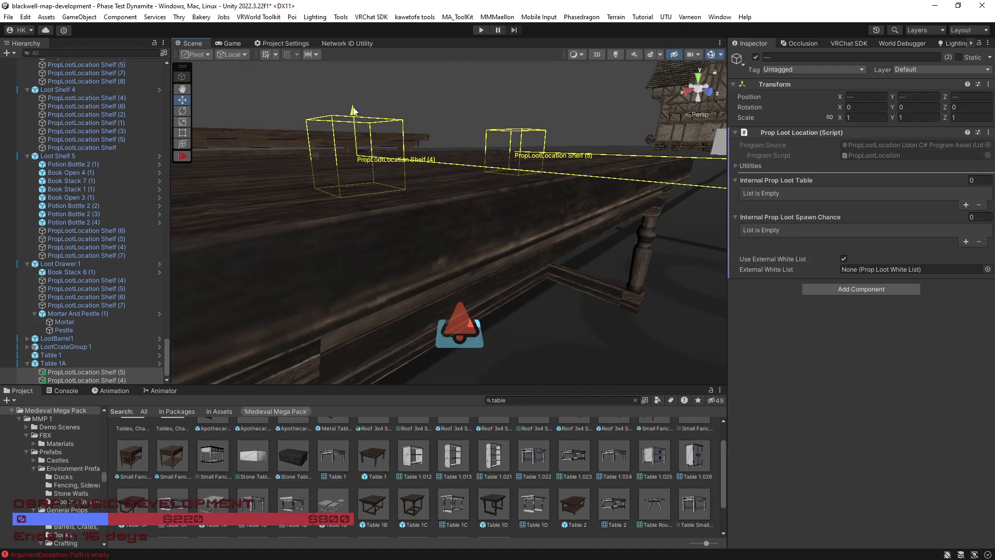
mouse_move(350, 115)
mouse_down()
mouse_move(327, 160)
mouse_move(565, 220)
mouse_move(549, 184)
mouse_move(557, 193)
mouse_up()
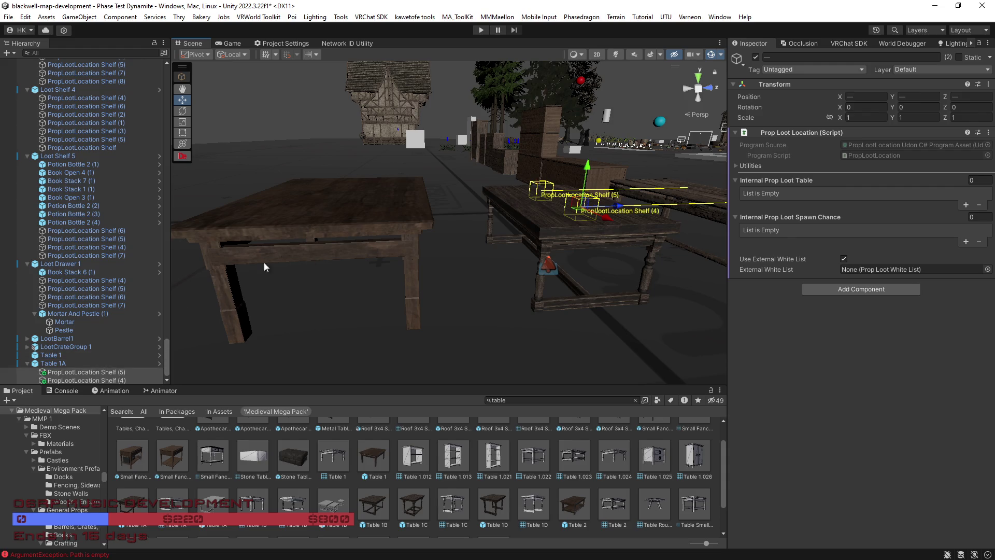
click(53, 363)
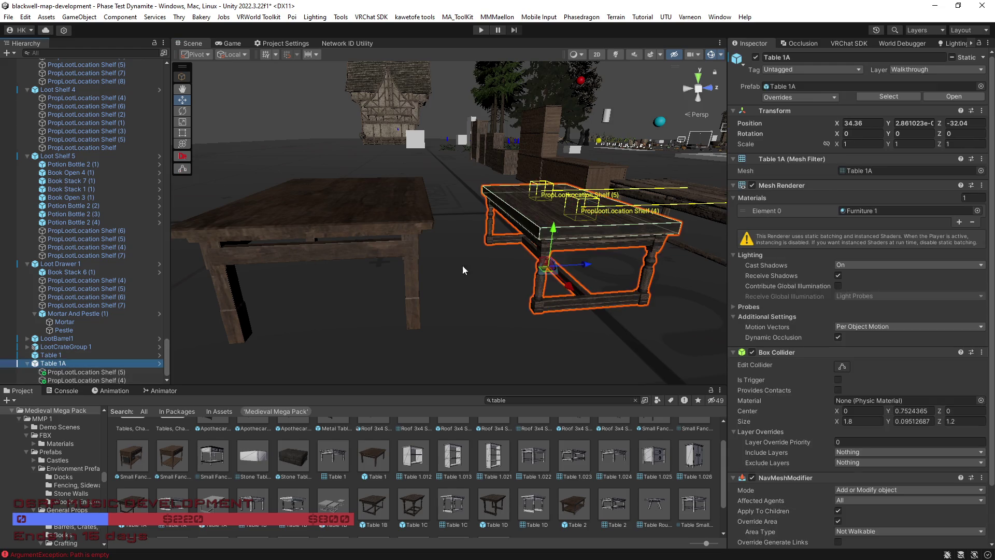
Uncheck Batching Static on Table 1A and confirm the change
click(983, 57)
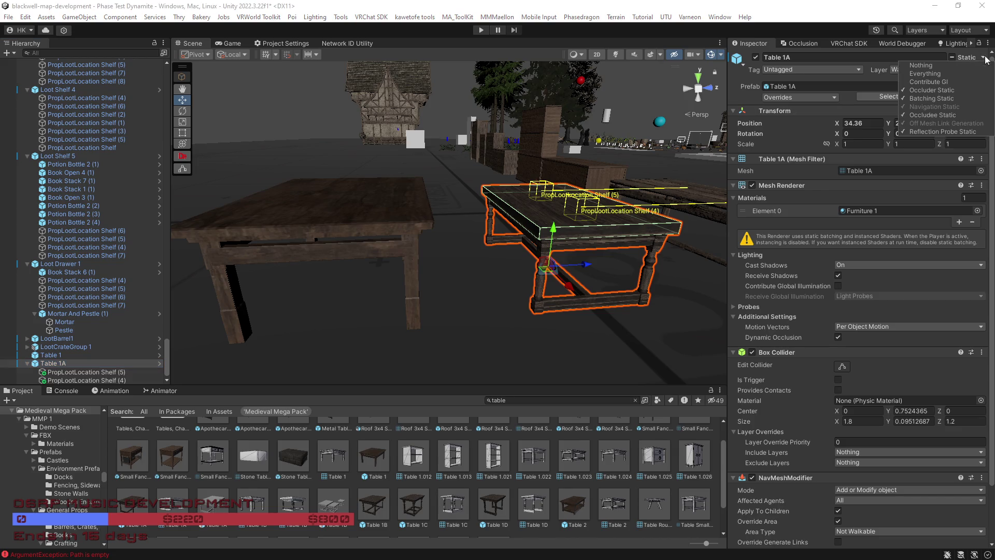
click(931, 100)
click(456, 309)
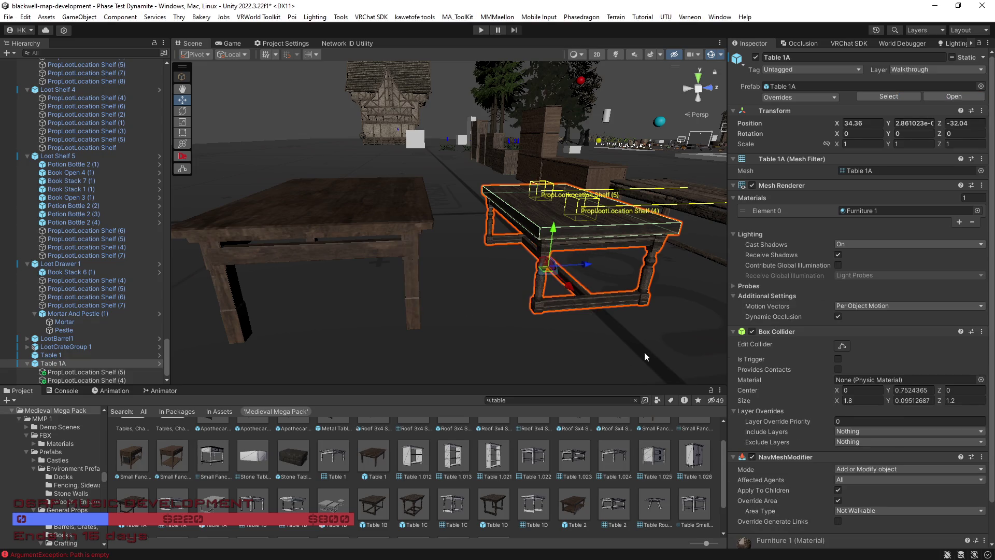
drag(631, 346, 612, 344)
scroll(613, 345, up, 10)
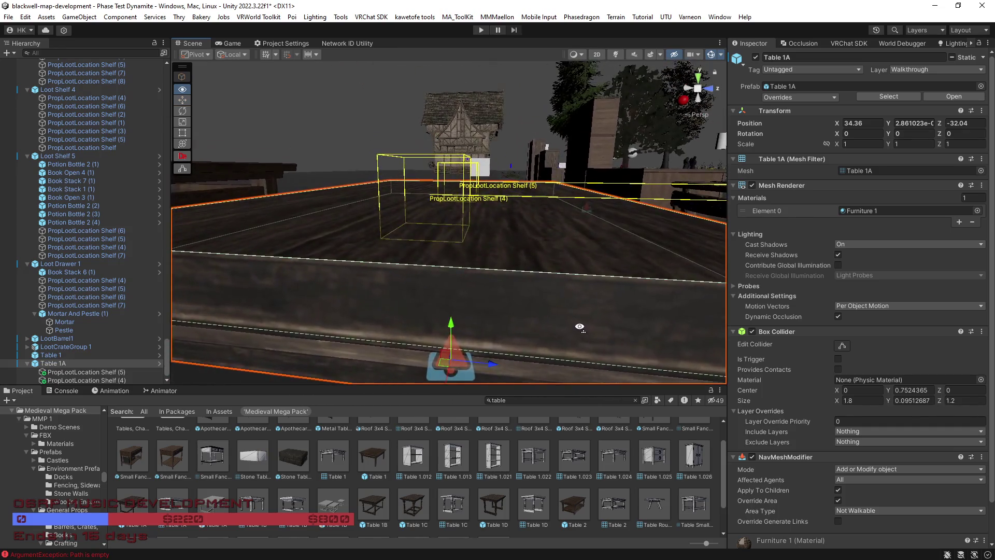
scroll(580, 327, down, 5)
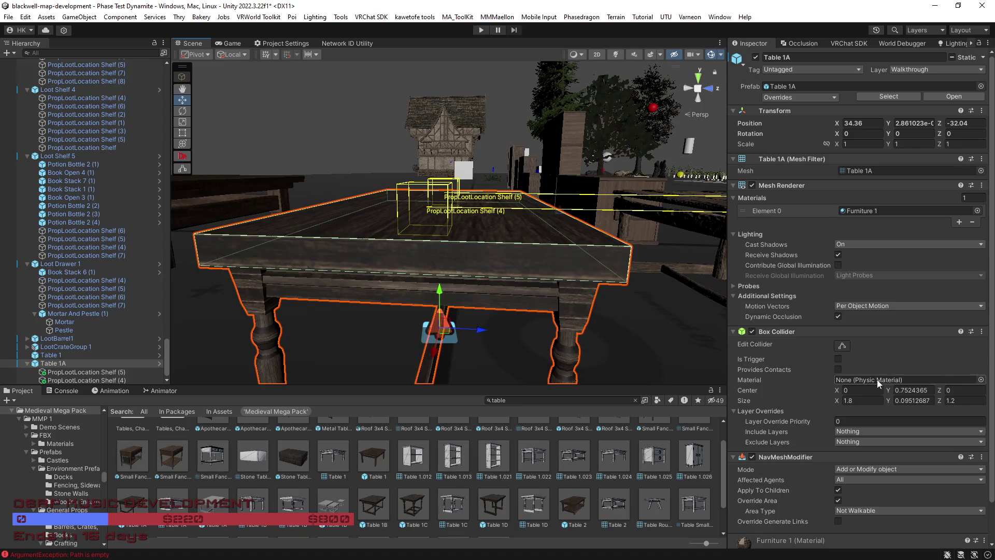
Set Table 1A's Box Collider material to Wood
click(980, 380)
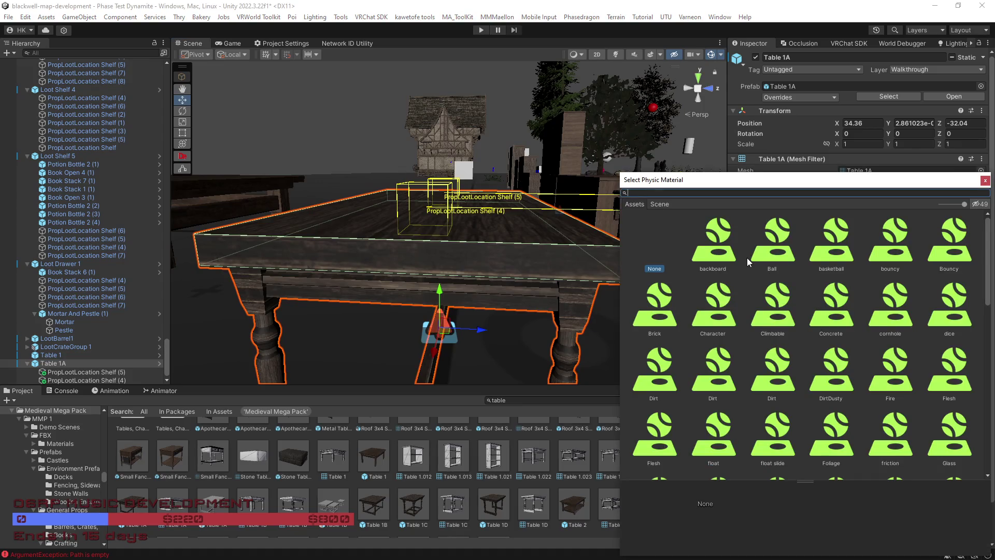
text(wood)
double_click(767, 253)
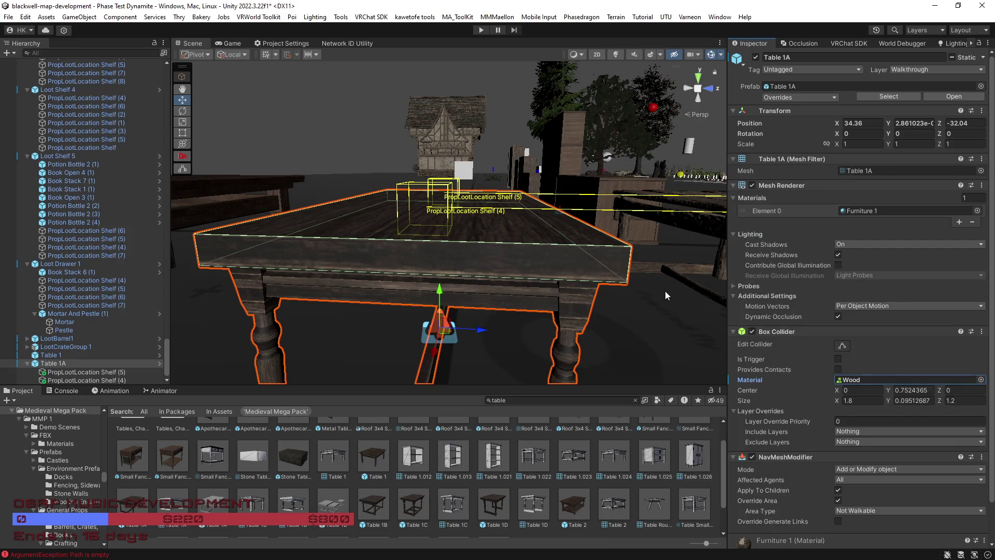
mouse_move(578, 287)
mouse_down()
mouse_move(575, 264)
mouse_move(580, 295)
mouse_move(513, 285)
mouse_up()
scroll(817, 429, down, 3)
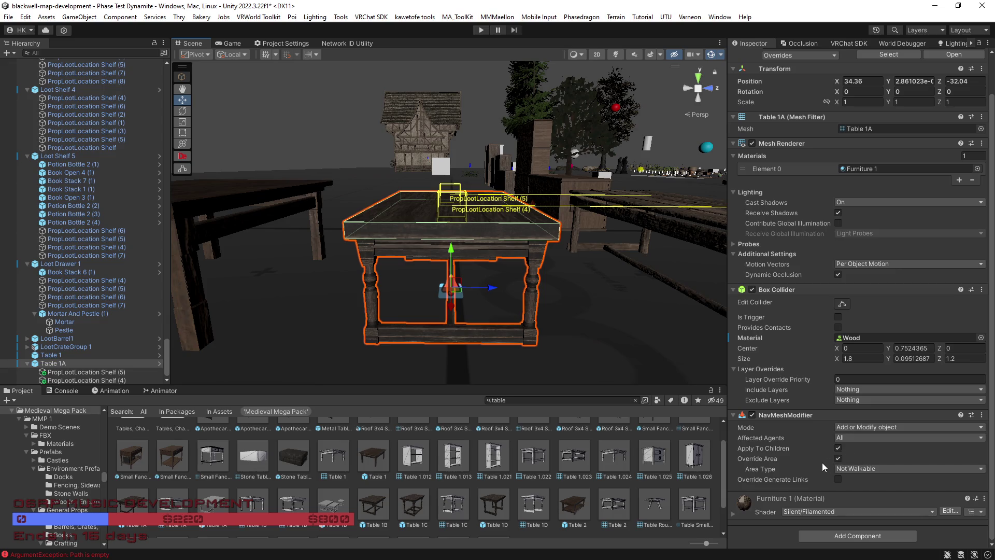
mouse_move(583, 307)
mouse_down()
mouse_move(589, 337)
mouse_move(597, 326)
mouse_move(574, 314)
mouse_move(582, 302)
mouse_up()
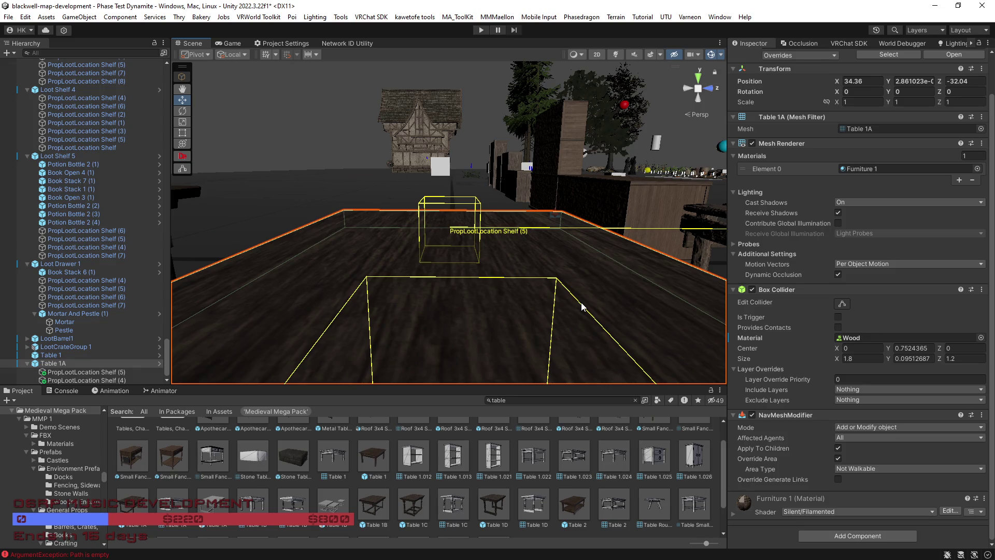
Frame Table 1A and review its static flags and prefab overrides
key(f)
scroll(800, 250, up, 2)
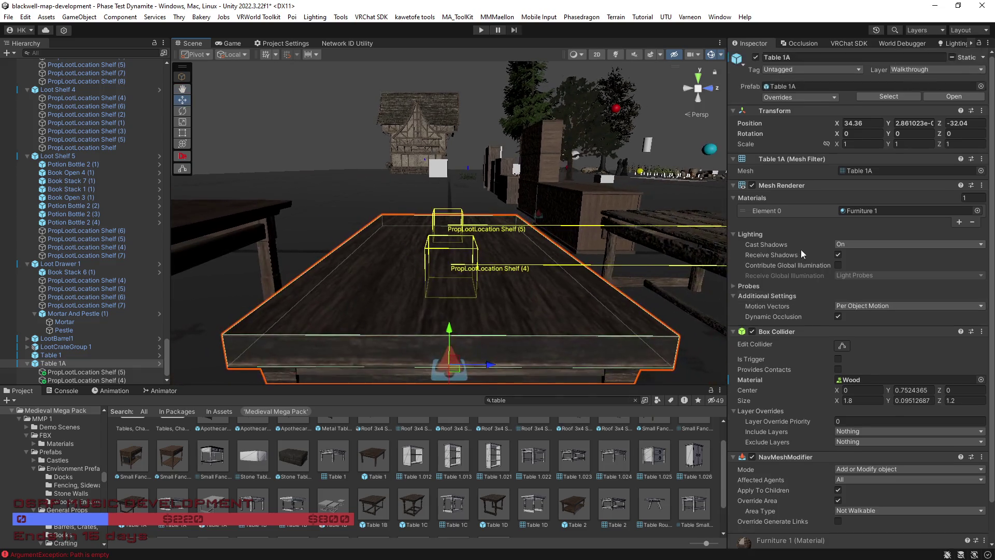
click(983, 57)
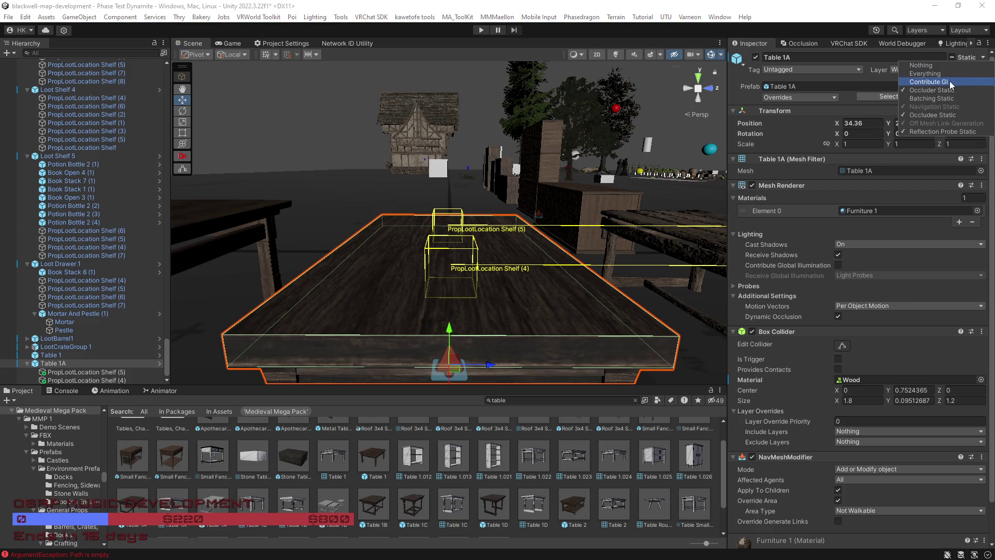
drag(602, 223, 610, 225)
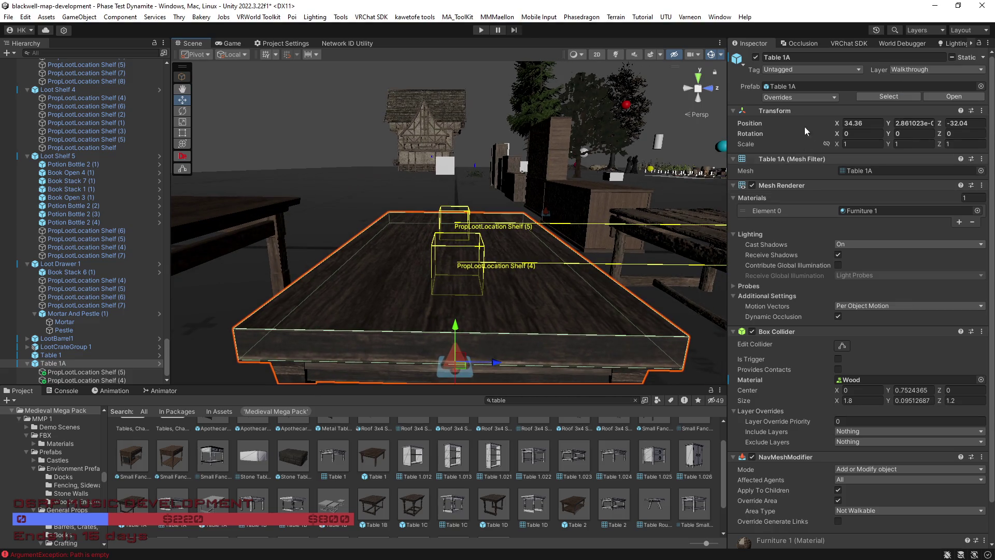
click(817, 98)
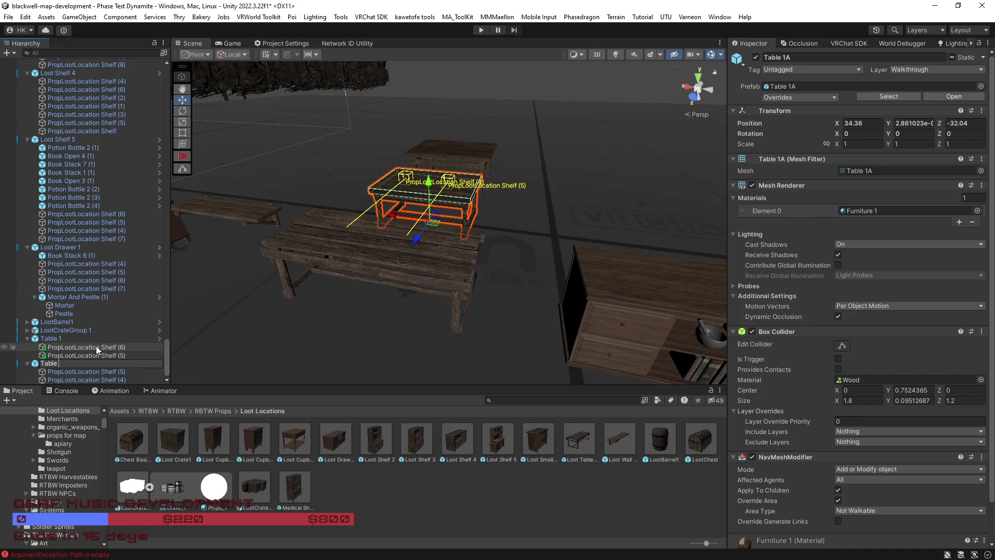
Confirm the new name Table for the former Table 1A
key(Return)
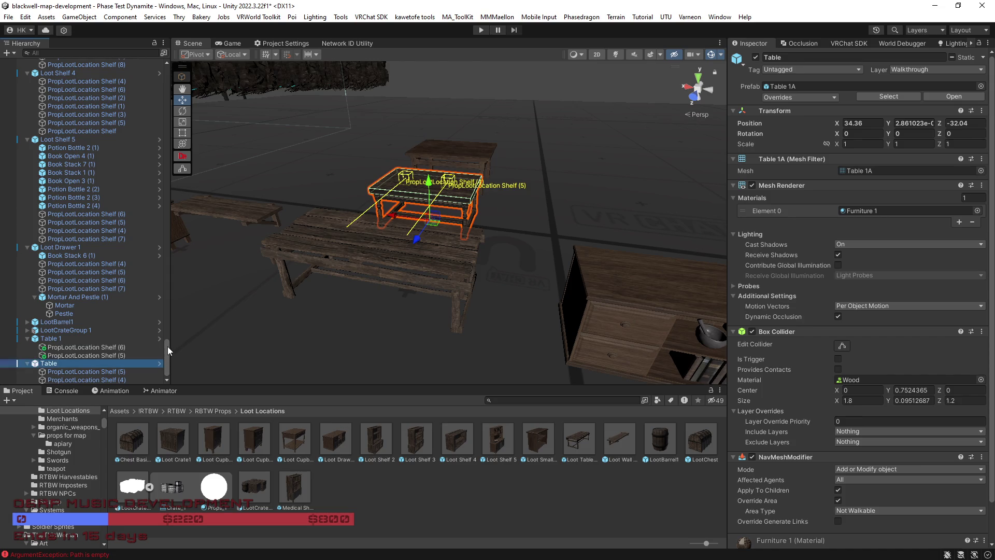
scroll(167, 346, up, 3)
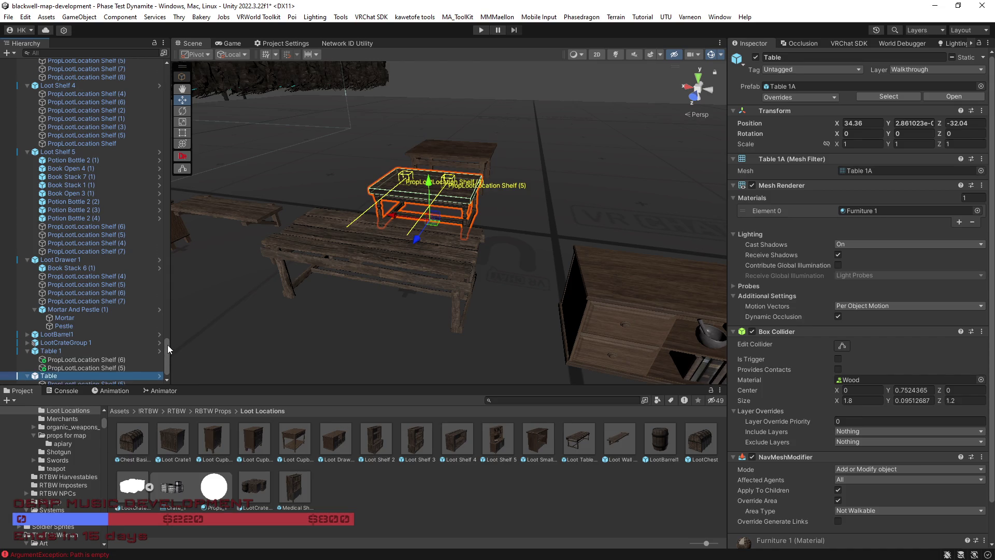
Scroll the Hierarchy up, then back down to Table and begin renaming it
scroll(166, 343, up, 1)
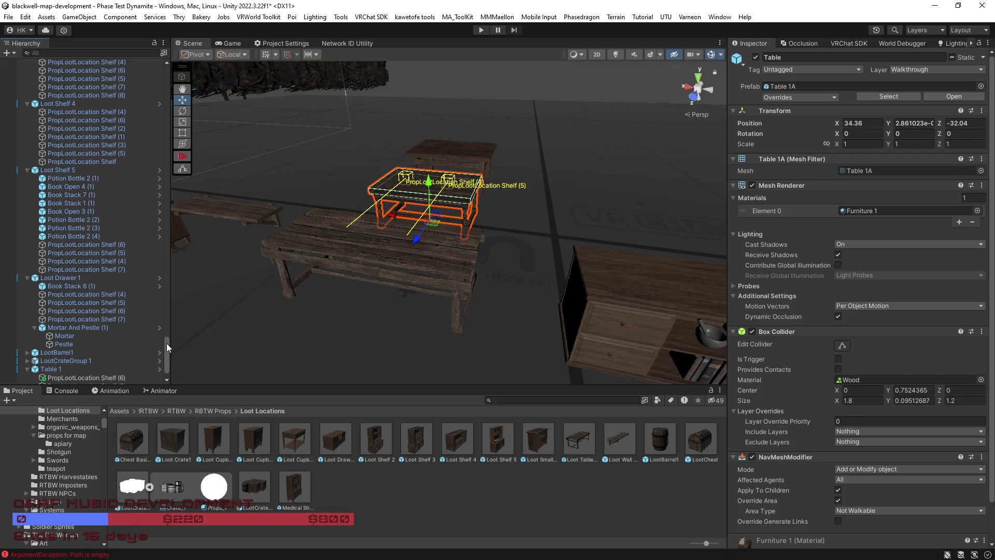
scroll(166, 343, up, 4)
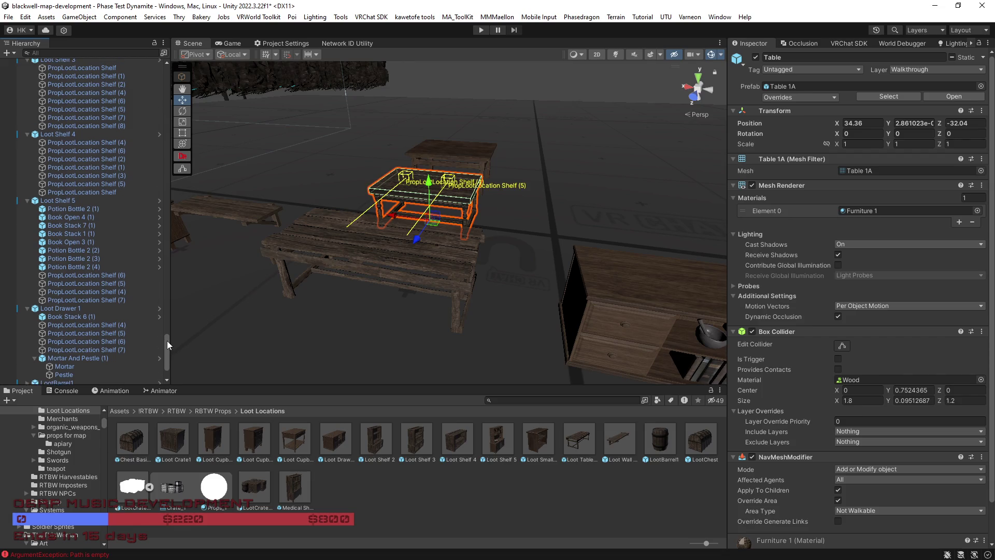
scroll(167, 340, up, 1)
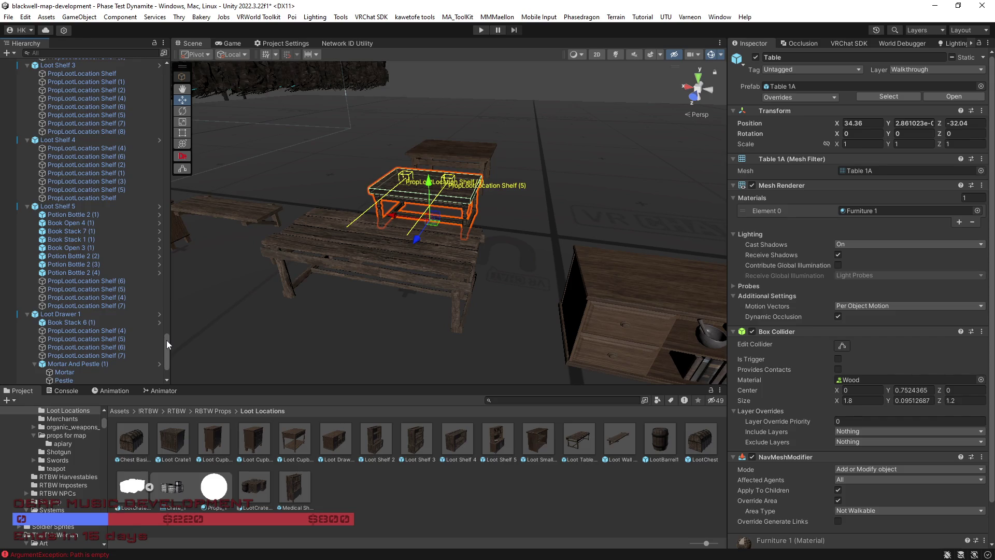
drag(166, 340, 167, 333)
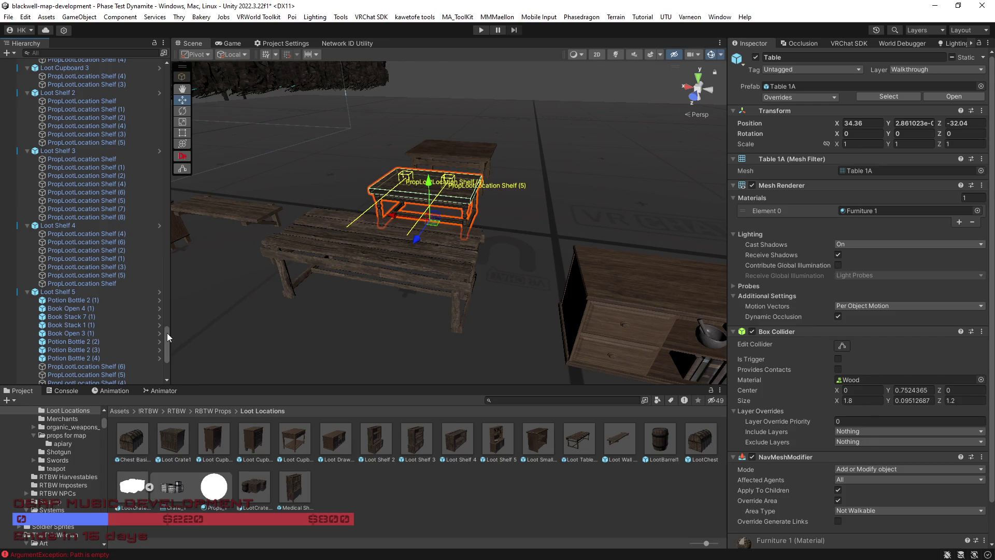
drag(166, 333, 166, 331)
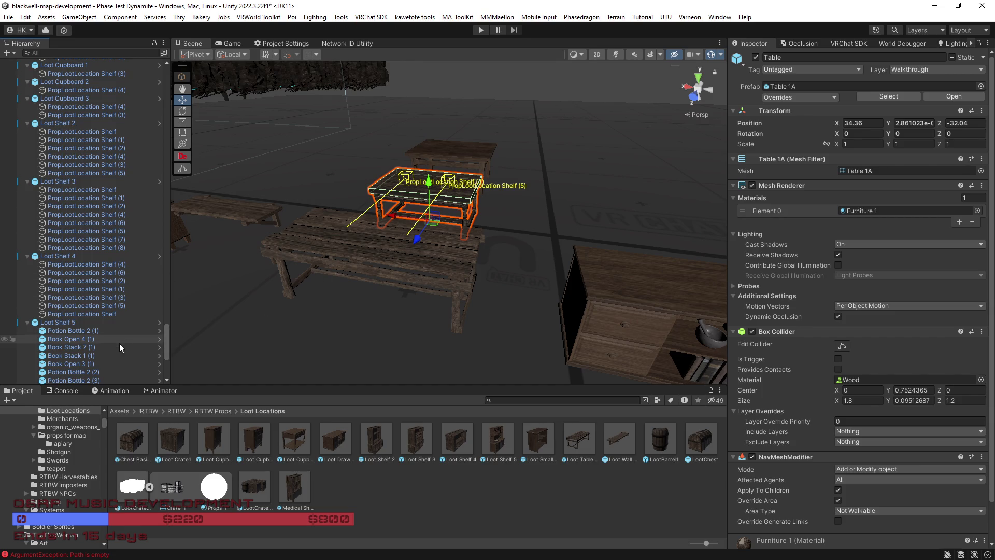
scroll(119, 343, down, 7)
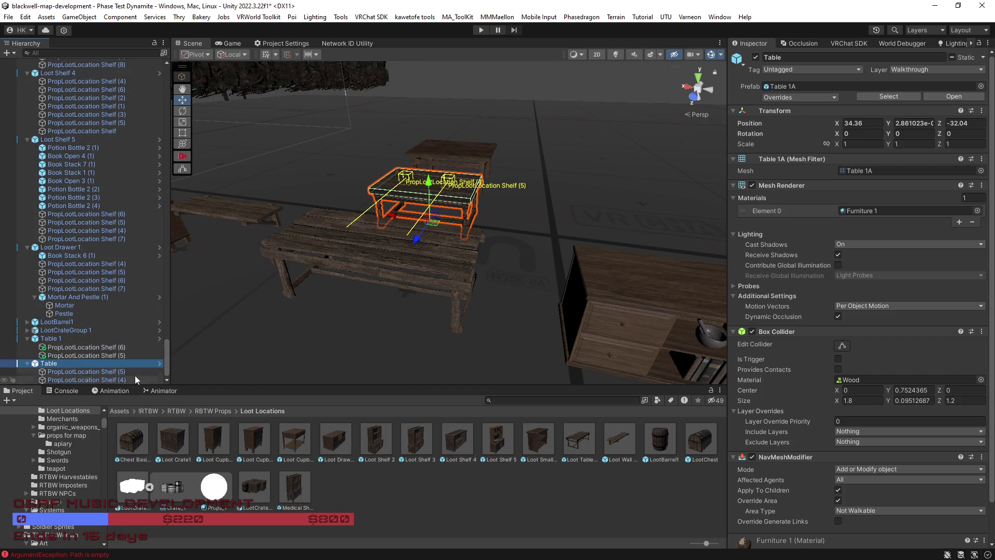
click(74, 365)
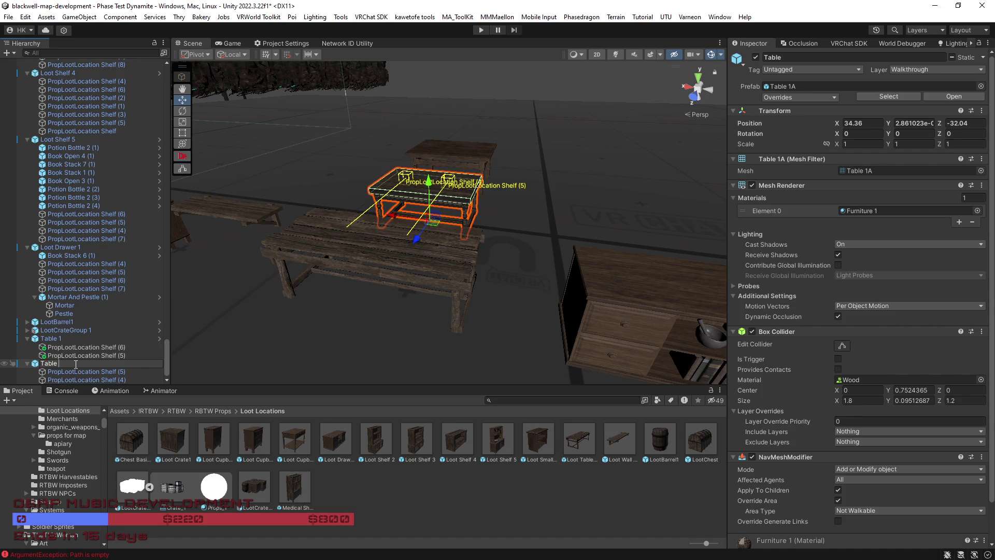
Rename Table to Loot Table 2 and save it as an original prefab in Loot Locations
key(BackSpace)
key(BackSpace)
key(BackSpace)
text(Loot)
text( Table)
key(Return)
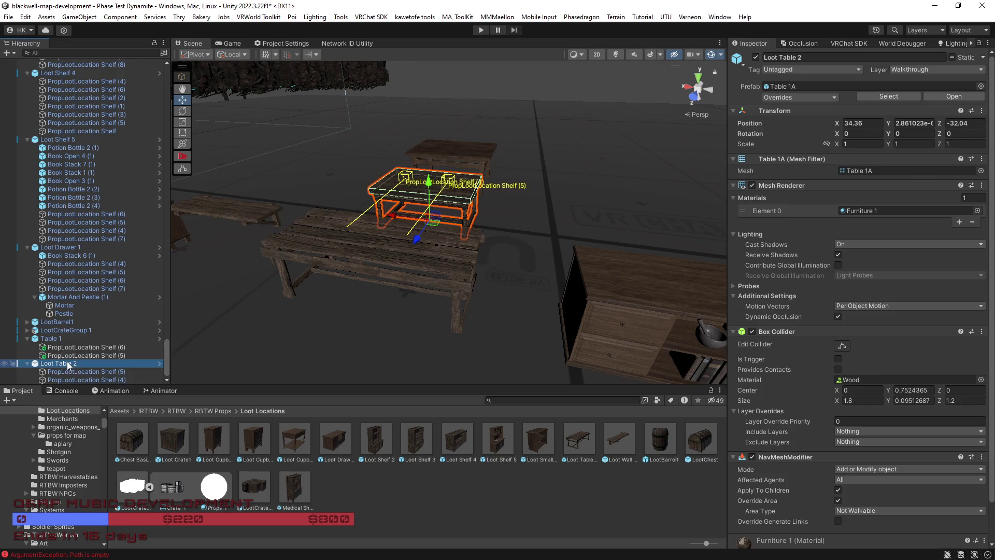
mouse_move(69, 366)
mouse_down()
mouse_move(367, 464)
mouse_move(384, 510)
mouse_up()
click(477, 306)
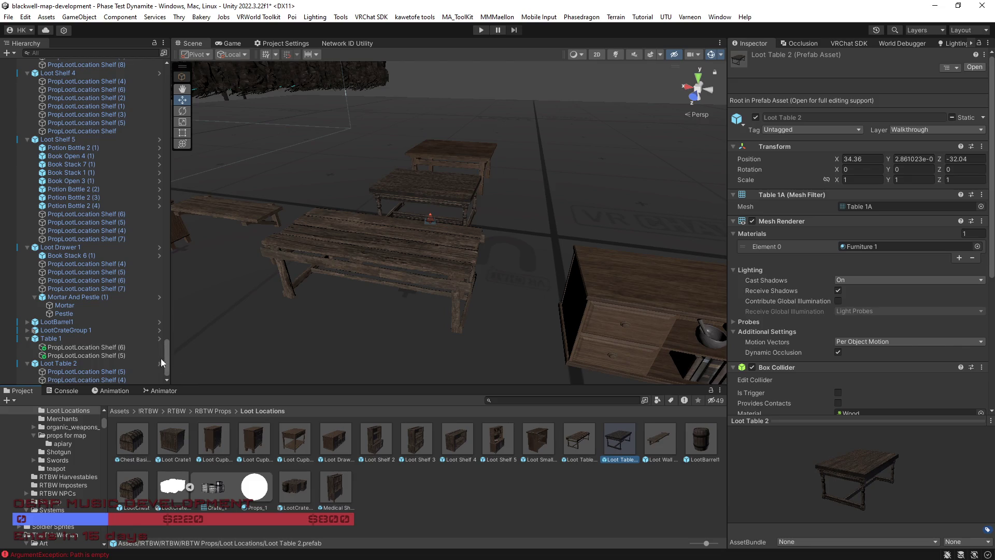
Rename Table 1 to Loot Table 3 and save it as an original prefab in Loot Locations
click(78, 339)
click(65, 337)
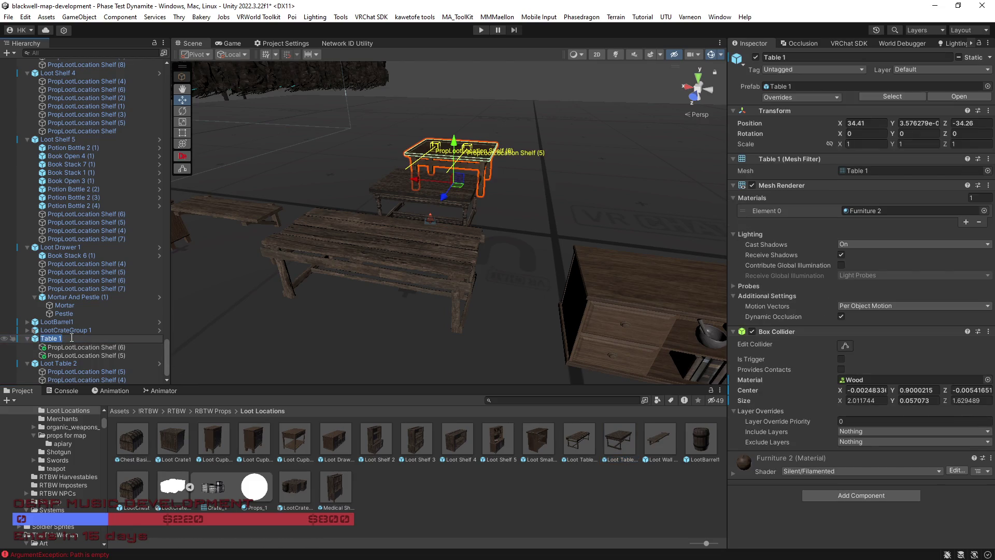
text(Loot Table)
key(Return)
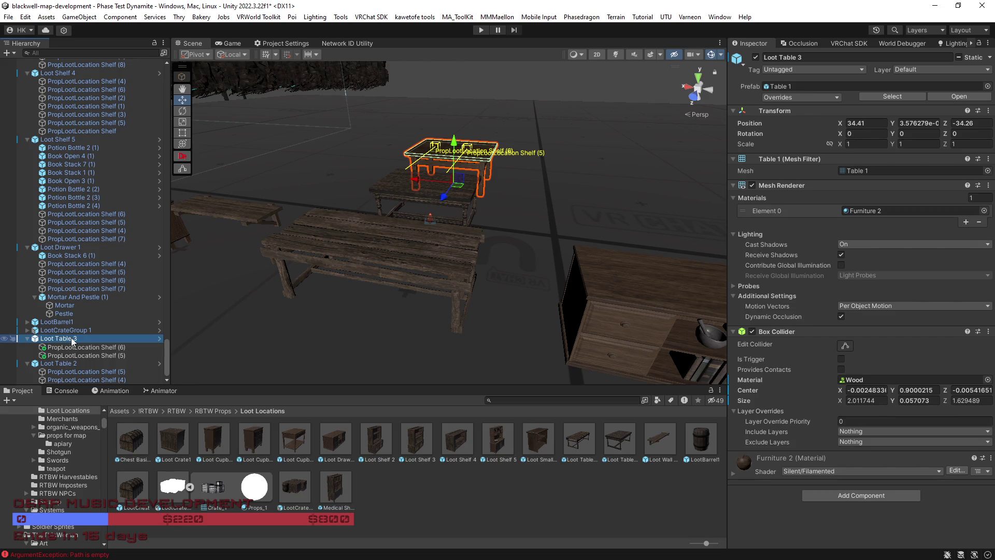
drag(67, 338, 251, 455)
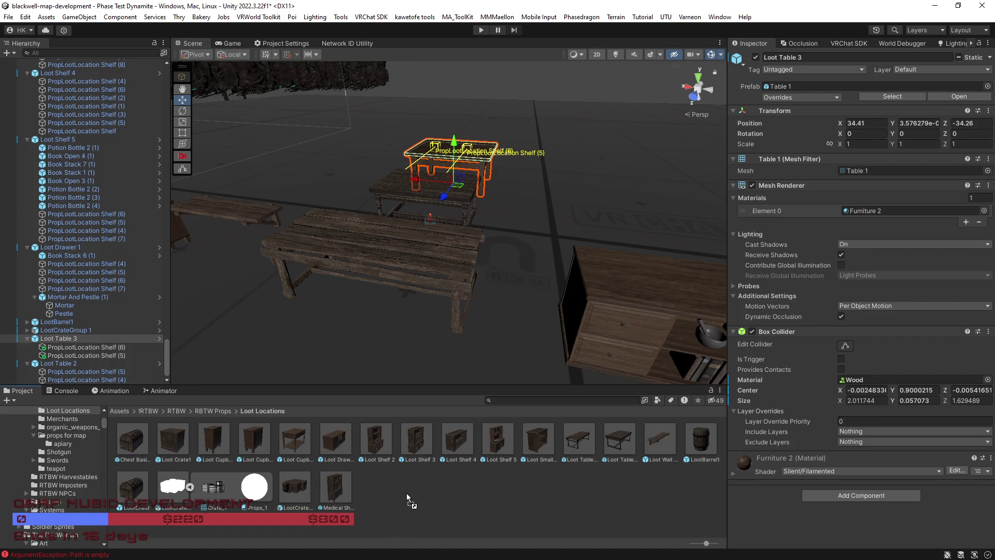
drag(406, 493, 413, 494)
click(491, 306)
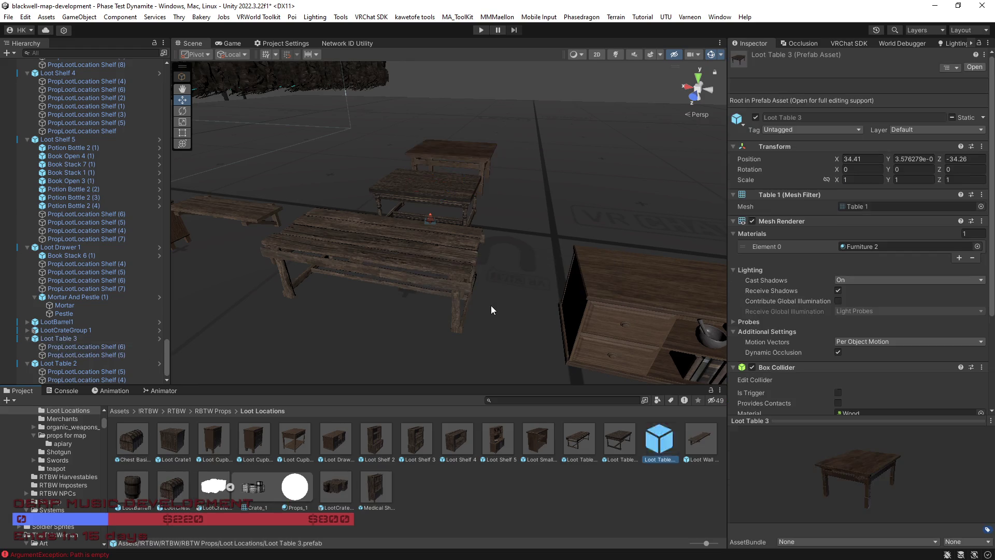
Collapse every Loot table, shelf, drawer and cupboard entry in the Hierarchy
click(27, 339)
click(27, 363)
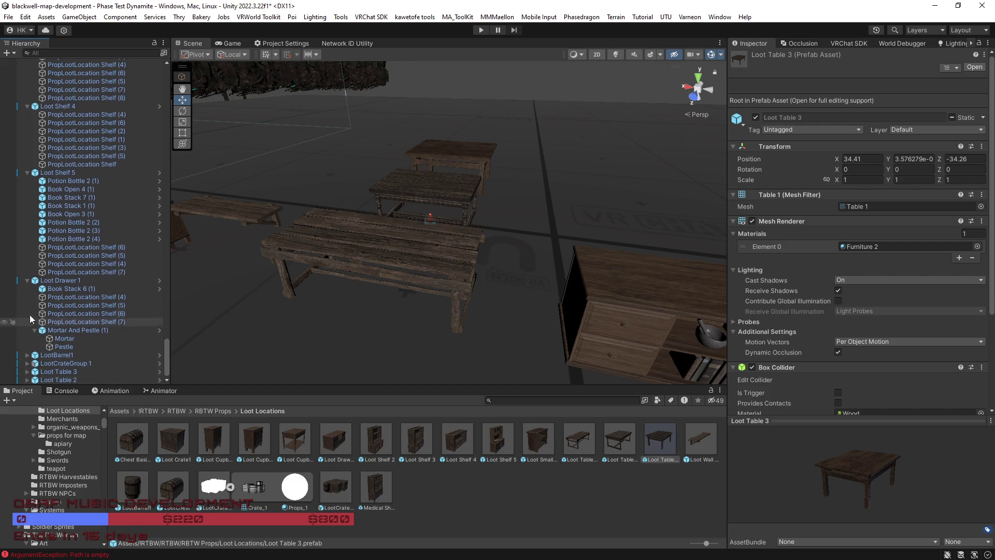
click(28, 281)
click(27, 239)
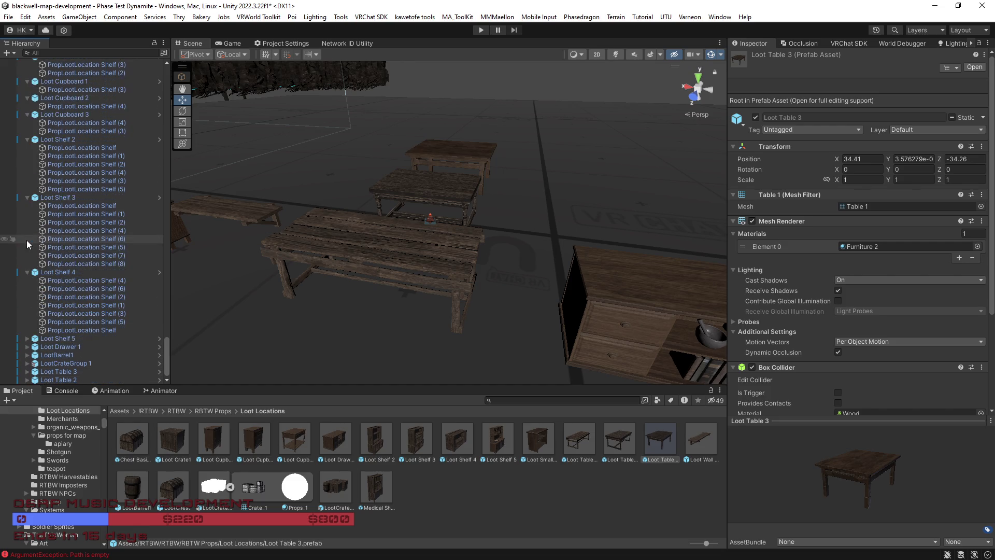
click(28, 273)
click(27, 255)
click(28, 264)
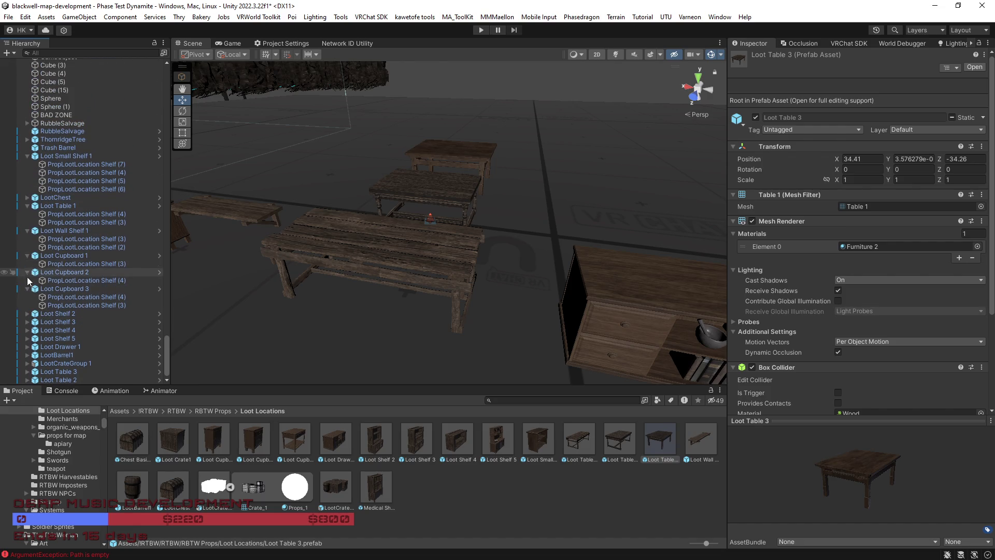
click(27, 289)
click(27, 289)
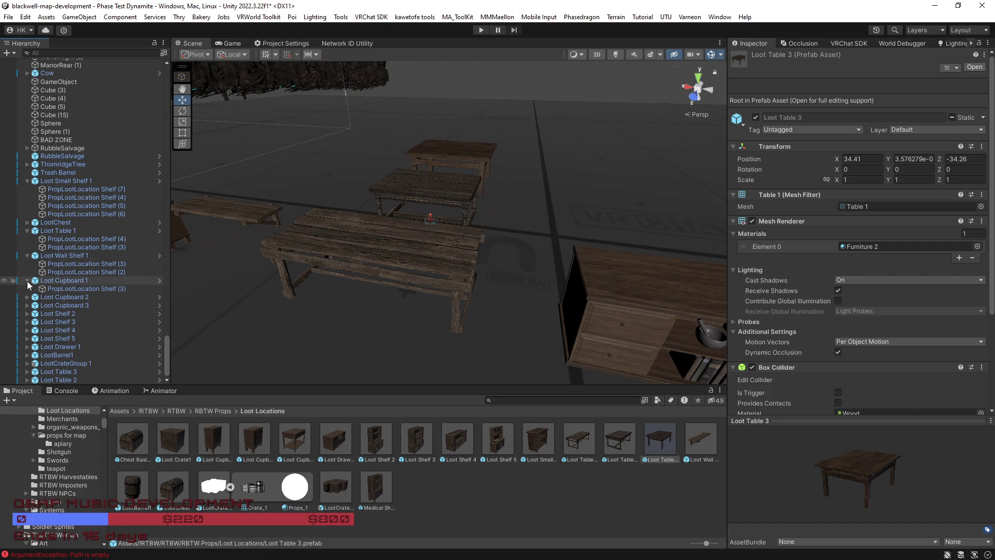
click(28, 280)
click(27, 264)
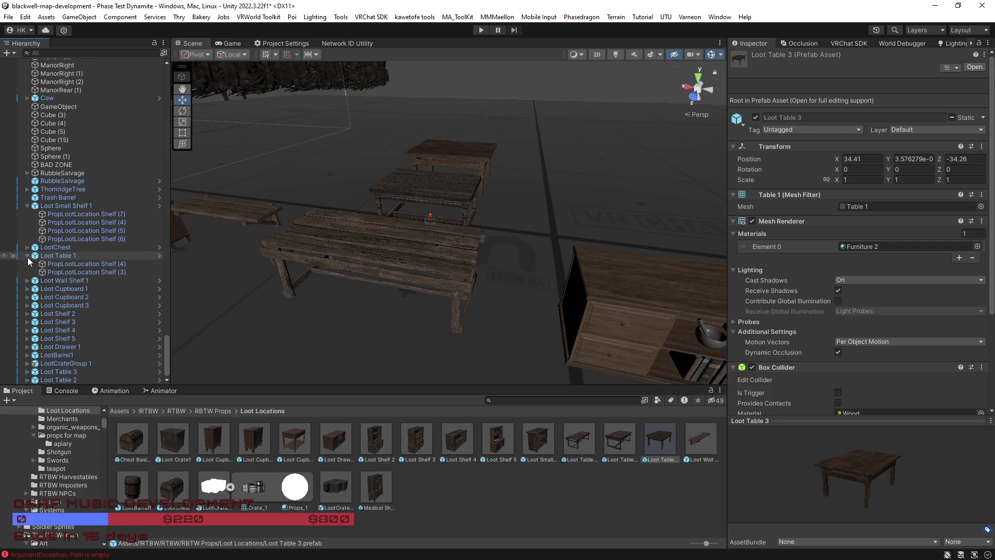
click(28, 255)
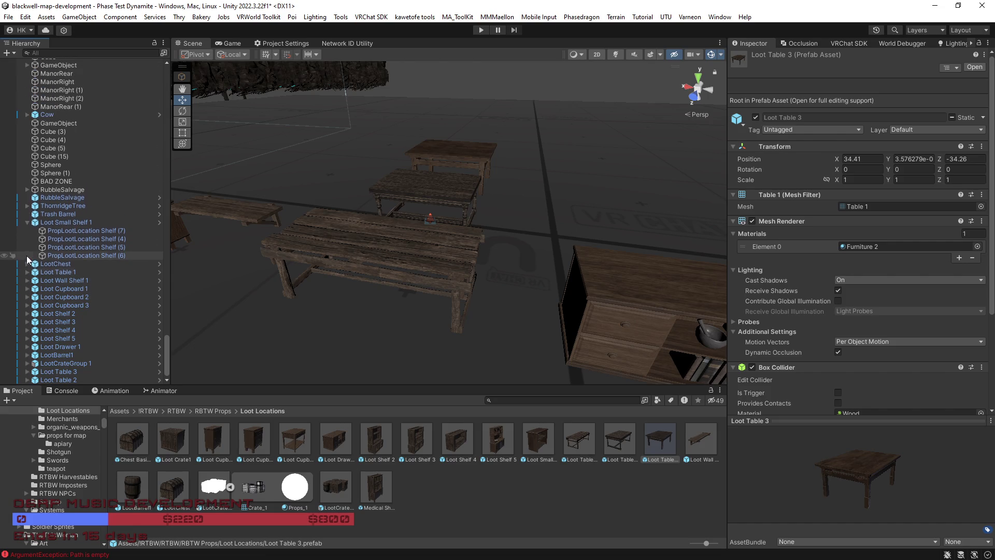
click(27, 223)
Frame Loot Wall Shelf 1, then select Loot Crate1 and centre the view on it
mouse_move(363, 306)
mouse_down()
mouse_move(563, 269)
mouse_move(489, 250)
mouse_move(448, 283)
mouse_move(506, 296)
mouse_move(534, 337)
mouse_move(368, 351)
mouse_move(346, 340)
mouse_move(429, 318)
mouse_move(452, 346)
mouse_move(458, 299)
mouse_move(422, 252)
mouse_move(436, 266)
mouse_move(424, 305)
mouse_move(445, 276)
mouse_move(507, 282)
mouse_move(411, 282)
mouse_up()
click(392, 318)
key(f)
click(213, 285)
mouse_move(213, 285)
mouse_down()
mouse_move(382, 289)
mouse_move(369, 338)
mouse_move(419, 349)
mouse_move(410, 353)
mouse_move(600, 298)
mouse_move(593, 205)
mouse_move(586, 227)
mouse_move(406, 276)
mouse_move(393, 290)
mouse_move(416, 259)
mouse_move(444, 290)
mouse_move(406, 307)
mouse_move(412, 316)
mouse_move(527, 240)
mouse_move(533, 218)
mouse_move(559, 200)
mouse_move(457, 260)
mouse_move(373, 282)
mouse_move(511, 333)
mouse_move(488, 325)
mouse_up()
click(405, 274)
key(f)
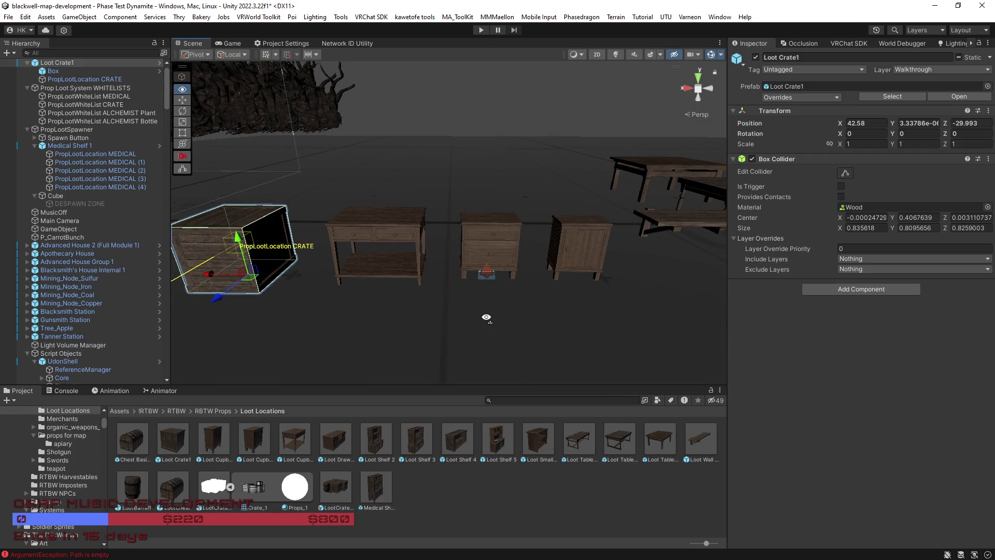
drag(487, 318, 488, 318)
key(w)
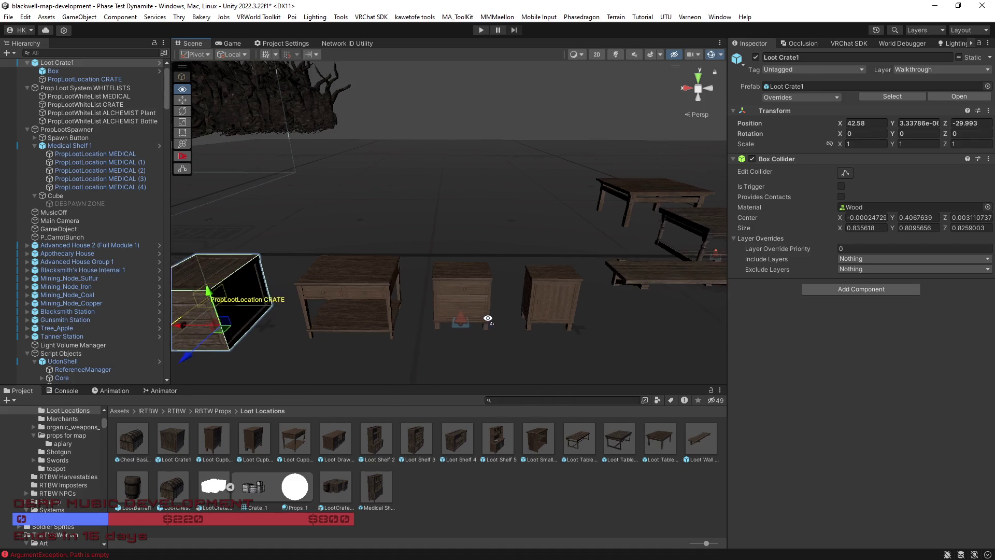
key(d)
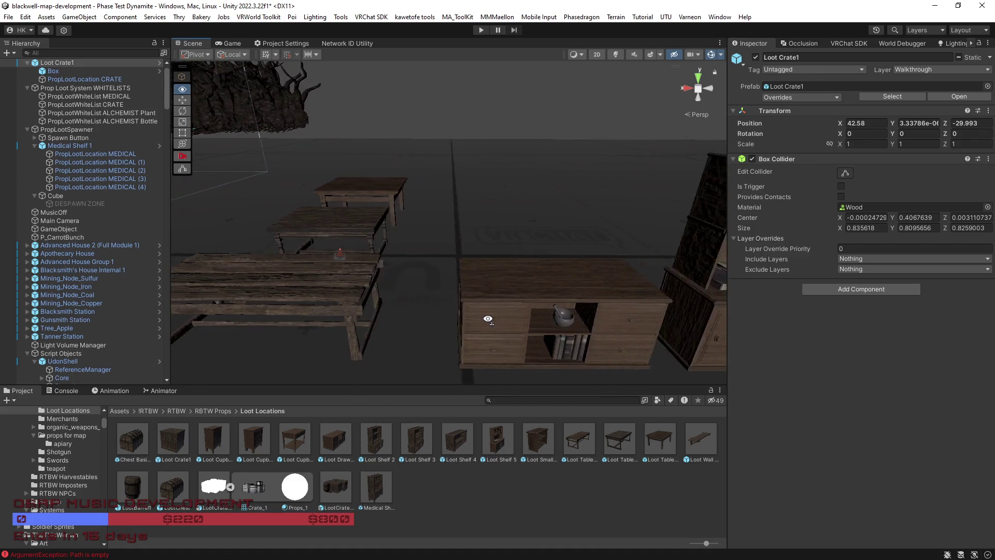
key(a)
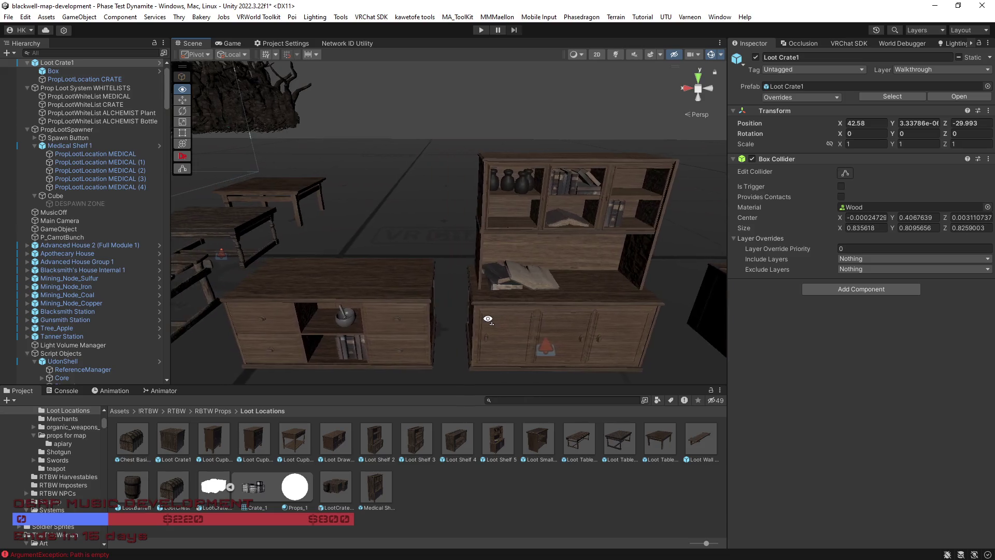
key(a)
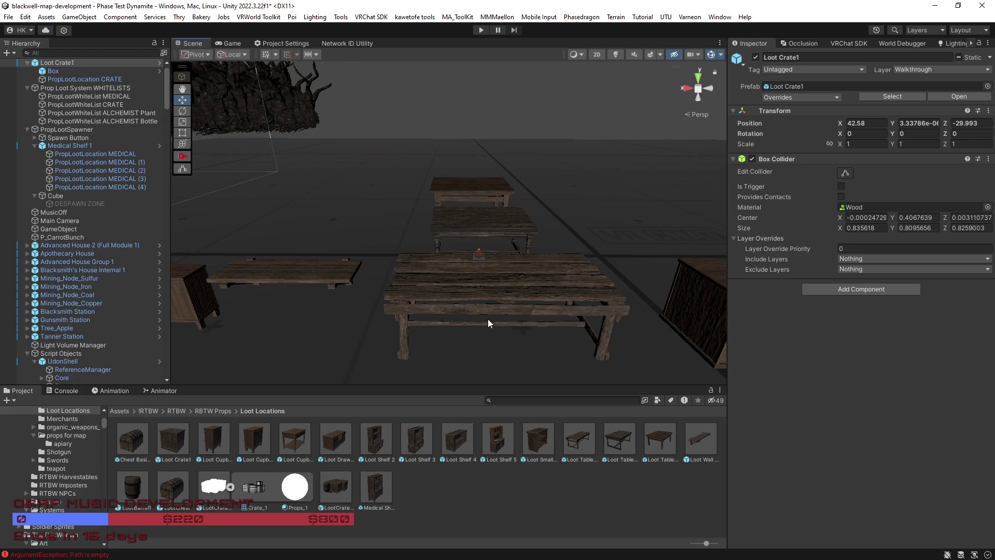
key(s)
key(a)
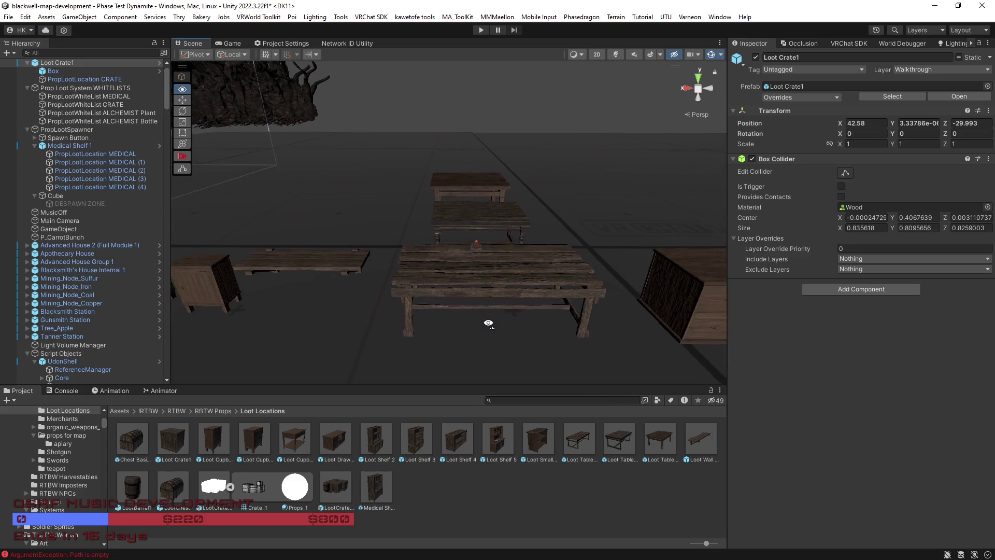
key(d)
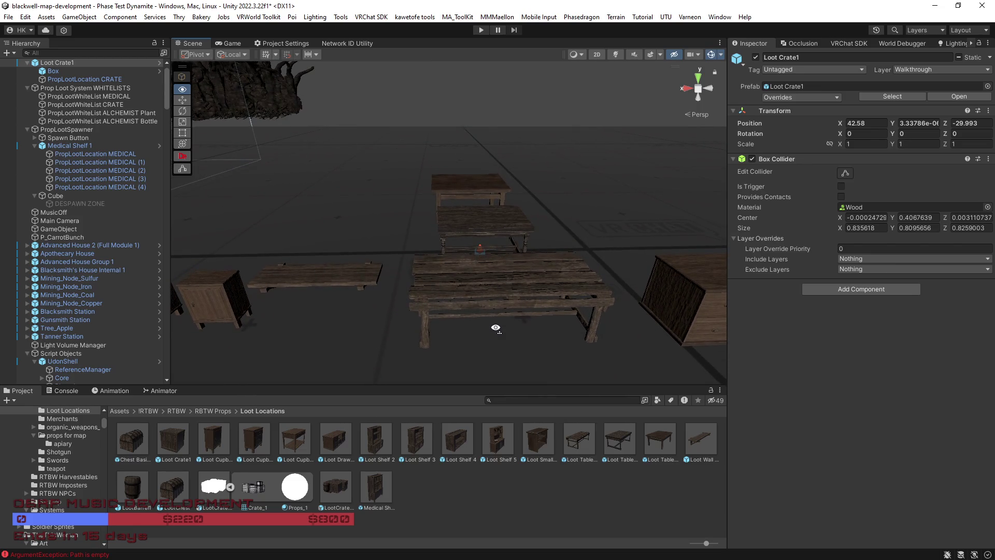
key(w)
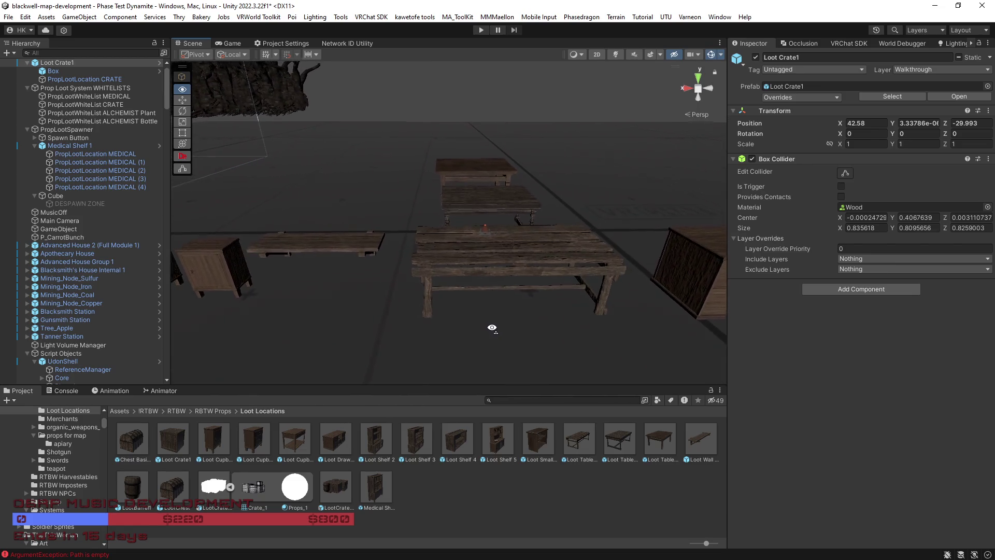
key(a)
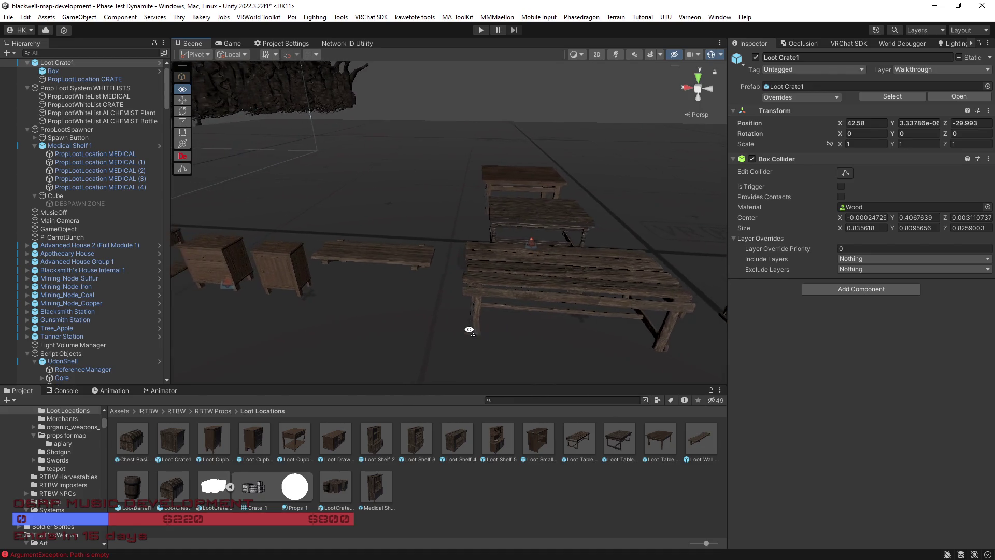
key(w)
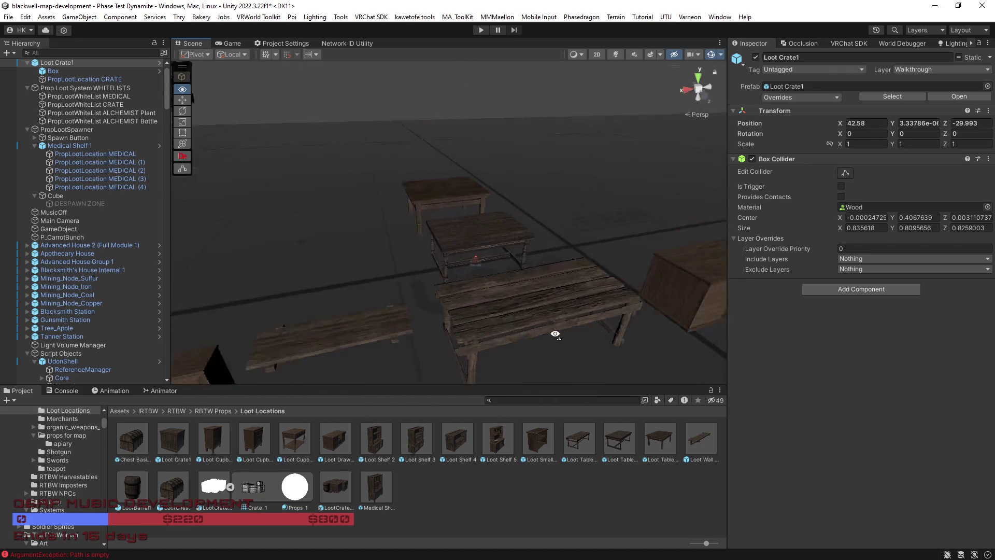
click(370, 221)
Fly to Loot Table 3, expand it, and frame both PropLootLocation Shelf points
key(w)
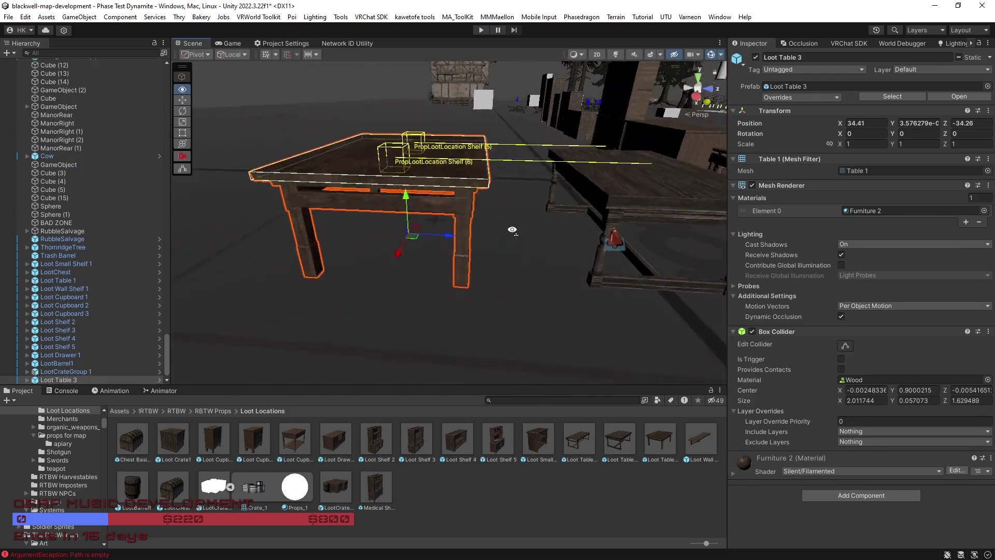
key(w)
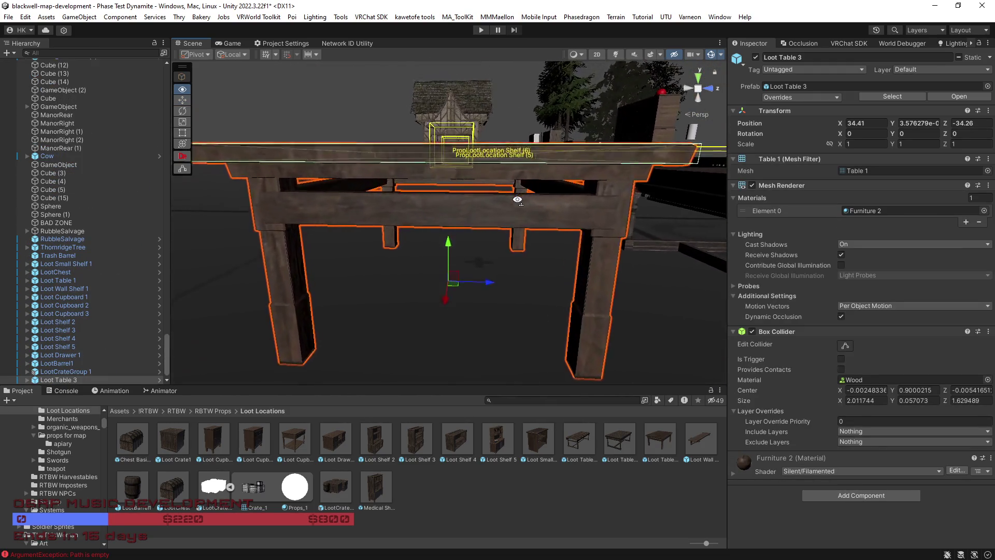
drag(518, 199, 419, 205)
scroll(80, 356, down, 1)
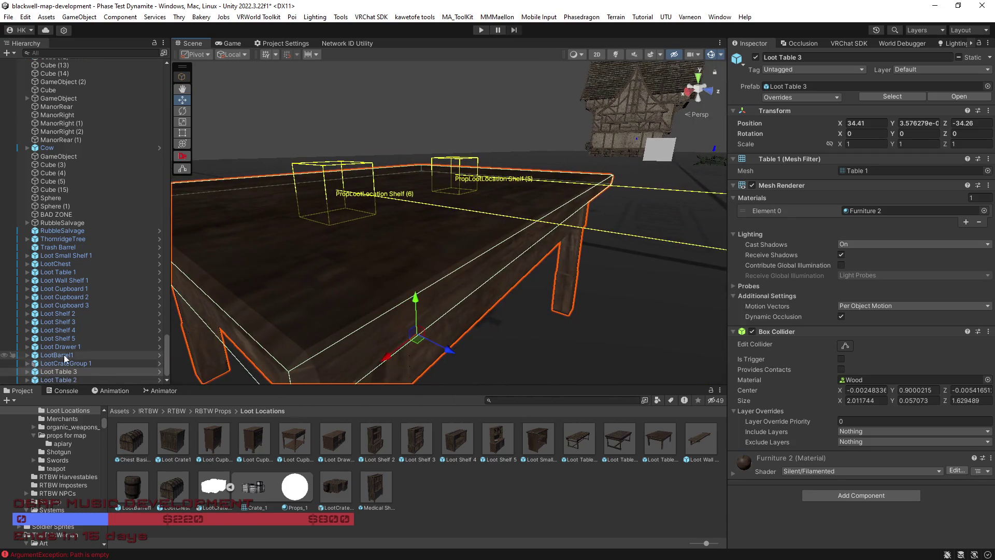
click(27, 371)
scroll(60, 372, down, 1)
click(60, 372)
shift+click(68, 366)
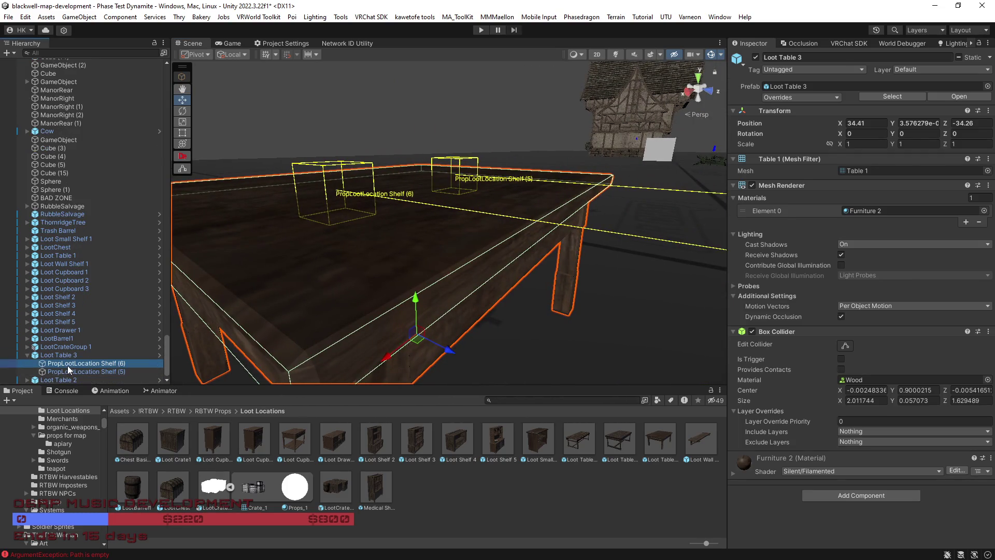
mouse_move(207, 336)
mouse_down()
mouse_move(444, 244)
mouse_move(434, 156)
mouse_up()
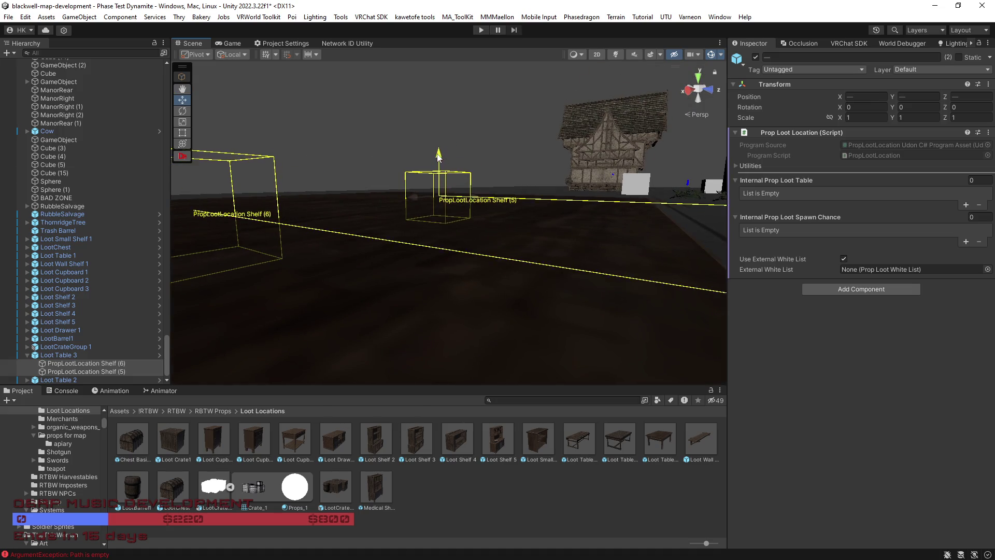
key(f)
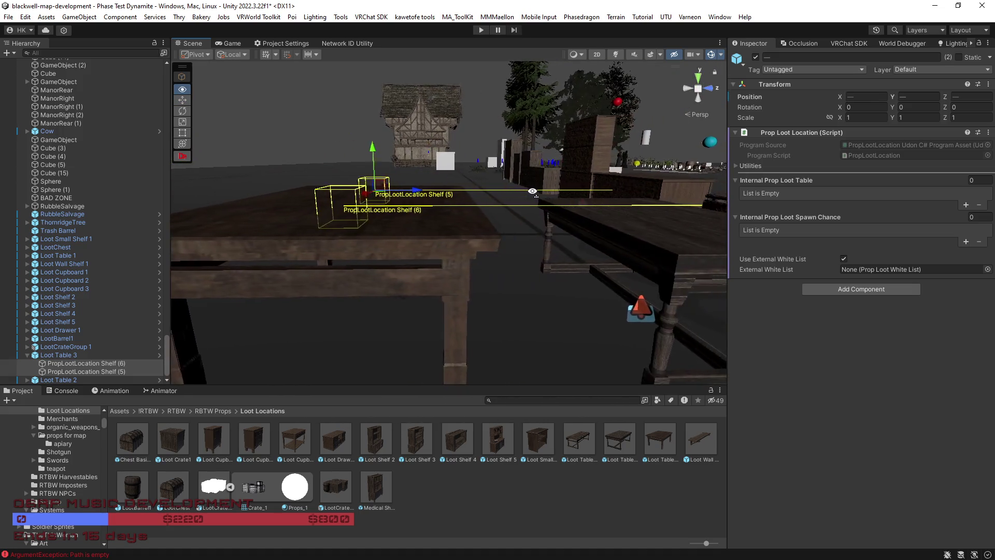
Collapse Loot Table 3 in the Hierarchy, orbit down onto the tabletop, and select the table
click(27, 356)
mouse_move(508, 280)
mouse_down()
mouse_move(551, 279)
mouse_move(406, 281)
mouse_up()
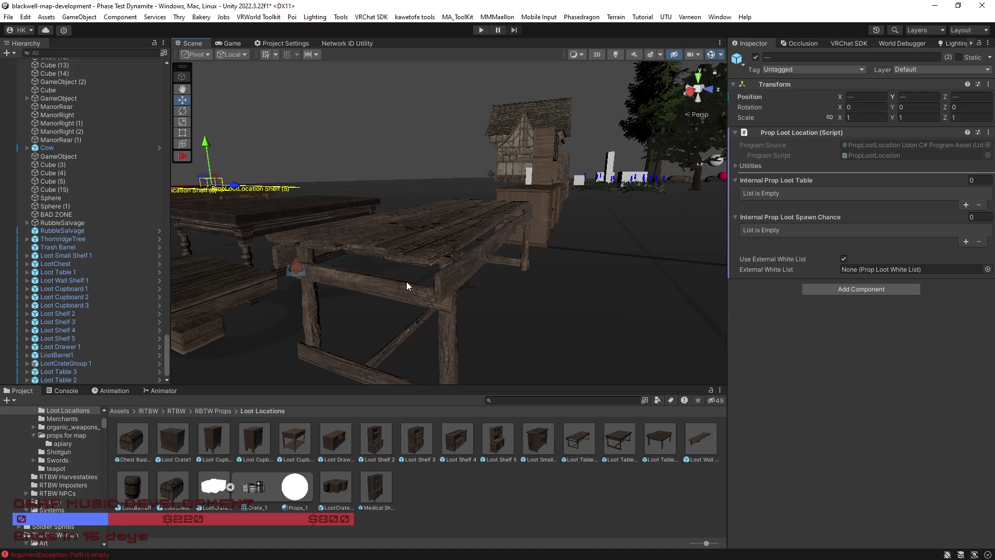
mouse_move(406, 281)
mouse_down()
mouse_move(414, 274)
mouse_move(456, 303)
mouse_move(589, 304)
mouse_move(536, 257)
mouse_move(546, 267)
mouse_move(573, 259)
mouse_move(556, 240)
mouse_move(579, 238)
mouse_move(573, 252)
mouse_move(587, 285)
mouse_move(571, 298)
mouse_move(575, 241)
mouse_move(556, 251)
mouse_move(573, 251)
mouse_up()
click(533, 250)
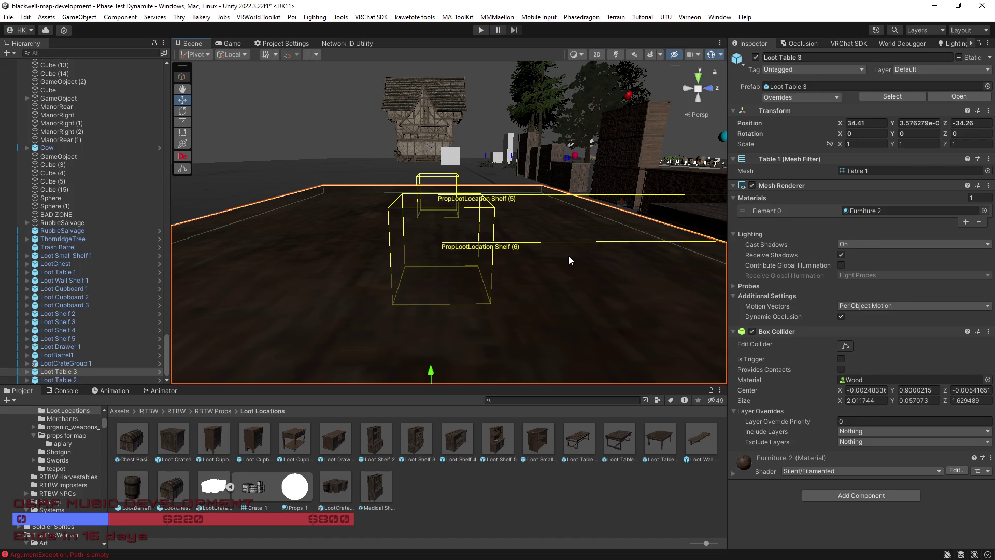
Select Loot Shelf 5, Loot Shelf 4, Loot Shelf 2, then Medical Shelf 1 in the Scene view
mouse_move(568, 256)
mouse_down()
mouse_move(437, 278)
mouse_move(341, 277)
mouse_move(380, 237)
mouse_move(471, 223)
mouse_move(387, 228)
mouse_move(409, 248)
mouse_up()
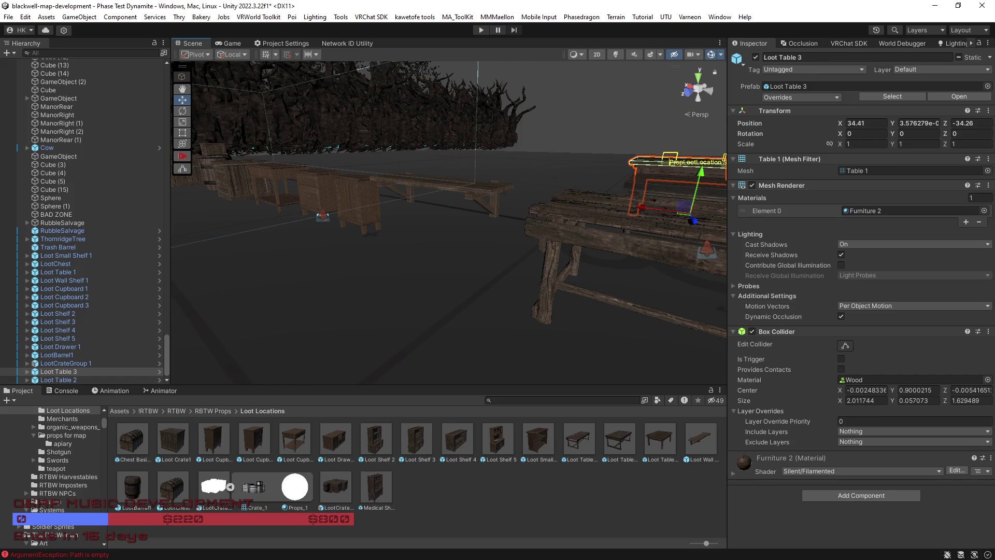
mouse_move(386, 330)
mouse_down()
mouse_move(589, 321)
mouse_move(527, 317)
mouse_move(467, 284)
mouse_move(507, 255)
mouse_move(478, 249)
mouse_move(552, 241)
mouse_up()
click(495, 302)
click(499, 252)
click(589, 200)
mouse_move(589, 201)
mouse_down()
mouse_move(590, 232)
mouse_move(569, 230)
mouse_move(536, 191)
mouse_move(591, 203)
mouse_move(591, 216)
mouse_move(519, 233)
mouse_move(532, 238)
mouse_move(569, 215)
mouse_move(541, 267)
mouse_move(543, 289)
mouse_up()
click(519, 233)
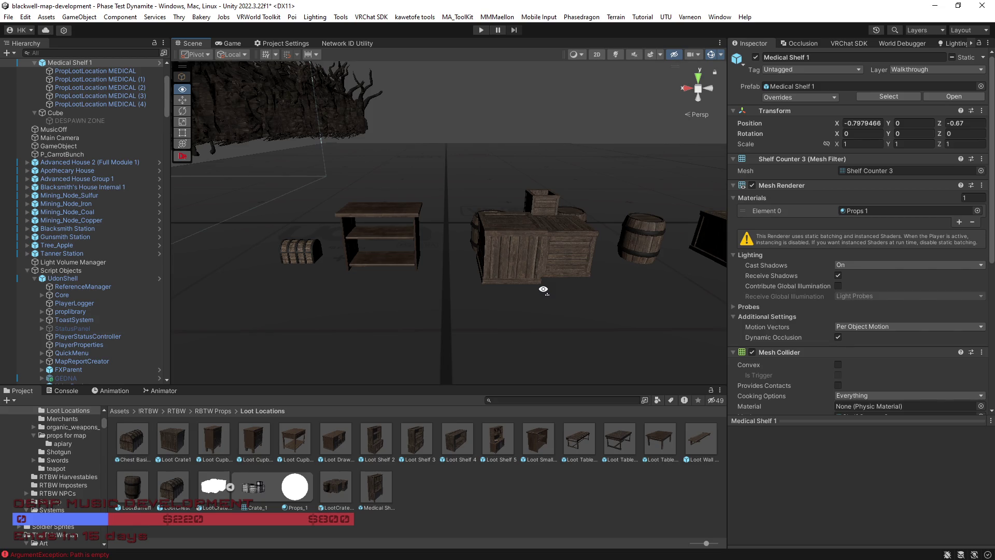
Survey the tables, benches and shelves of the furniture layout from several angles
drag(543, 289, 540, 289)
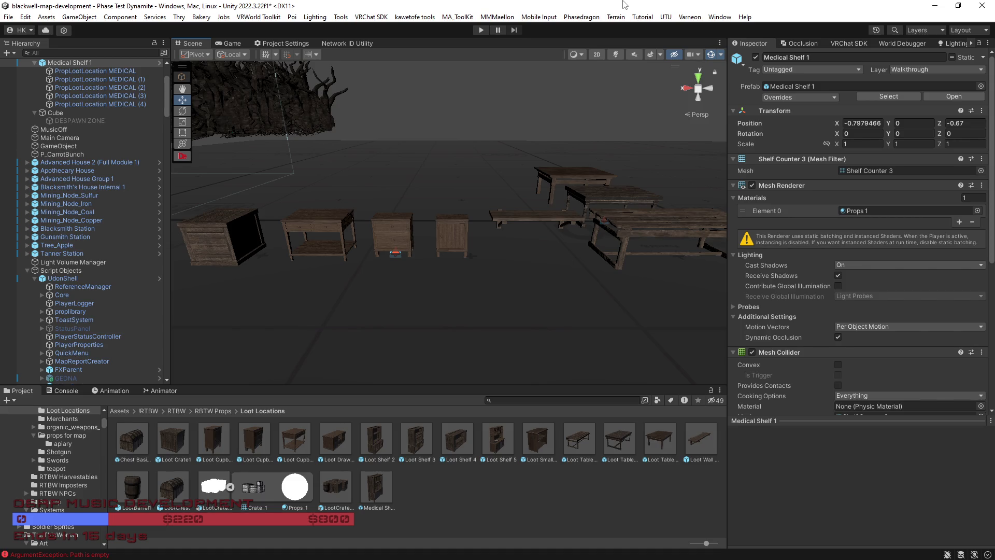
mouse_move(420, 315)
mouse_down()
mouse_move(411, 317)
mouse_move(641, 332)
mouse_move(571, 355)
mouse_move(543, 382)
mouse_up()
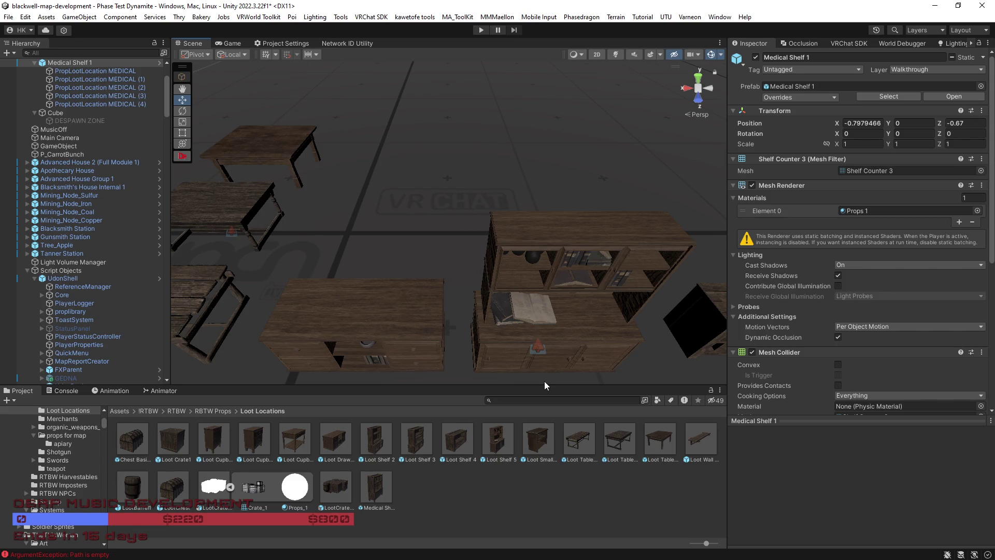
mouse_move(571, 371)
mouse_down()
mouse_move(502, 338)
mouse_move(324, 337)
mouse_move(497, 282)
mouse_move(484, 262)
mouse_move(489, 238)
mouse_move(418, 242)
mouse_move(474, 260)
mouse_move(429, 257)
mouse_move(507, 292)
mouse_move(435, 357)
mouse_move(415, 331)
mouse_move(370, 311)
mouse_move(392, 305)
mouse_up()
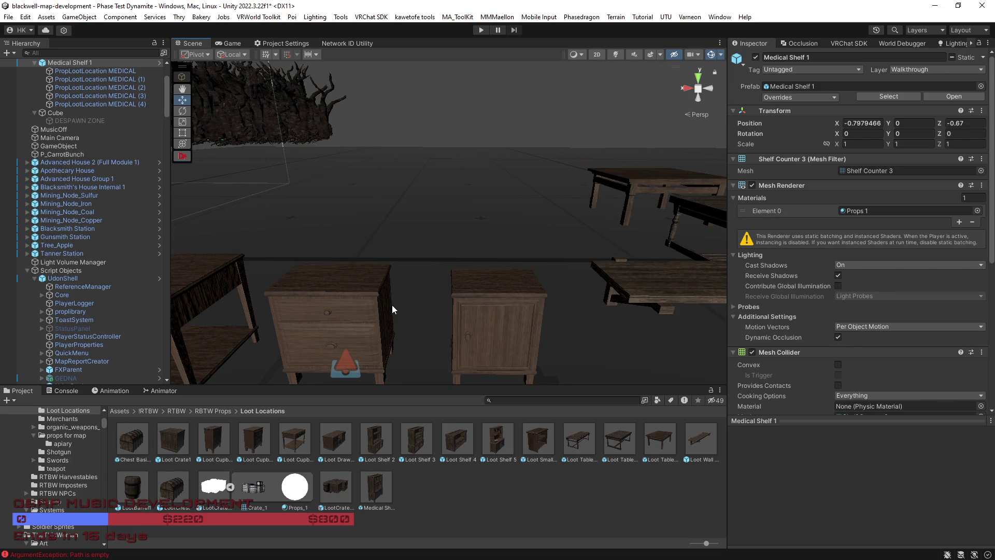
mouse_move(412, 306)
mouse_down()
mouse_move(540, 315)
mouse_move(395, 338)
mouse_move(467, 321)
mouse_up()
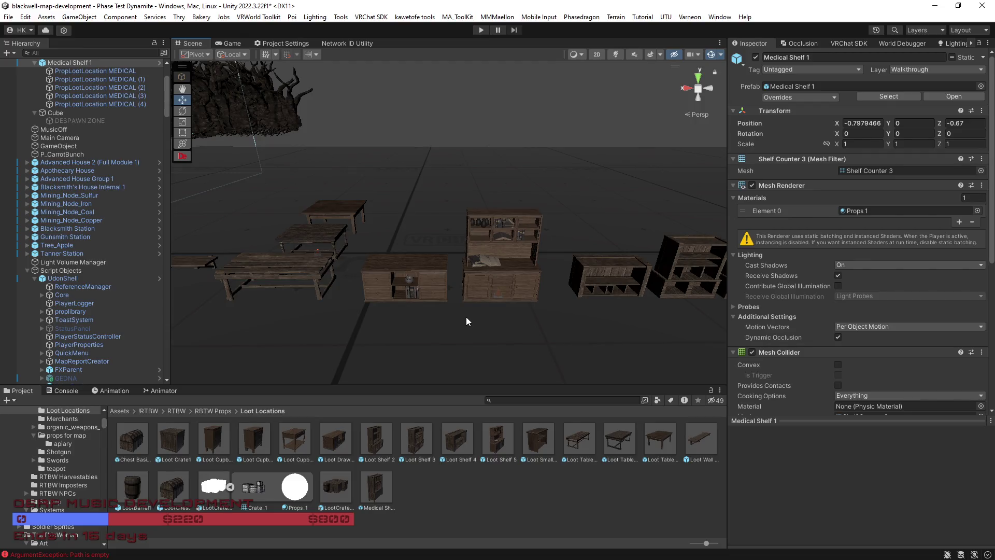
drag(467, 322, 456, 297)
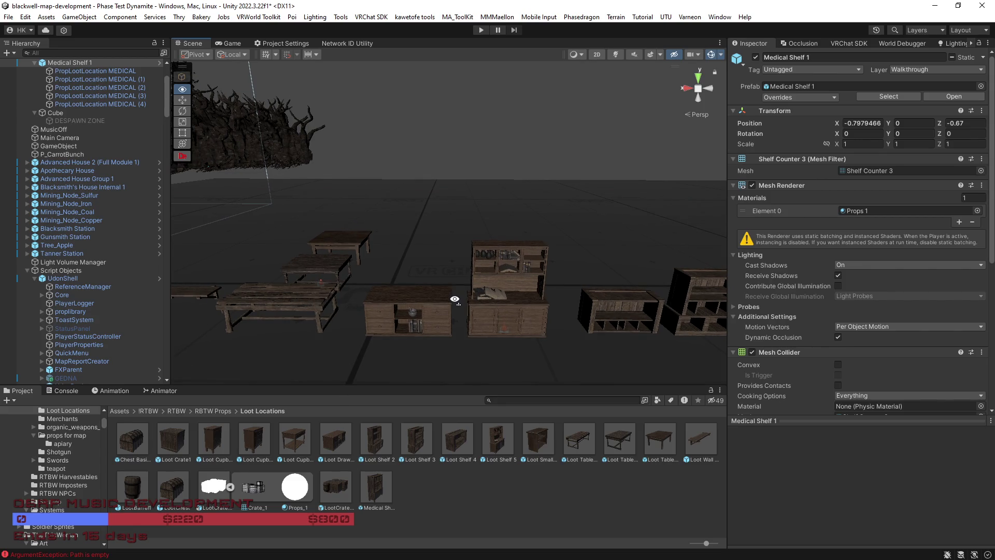
mouse_move(493, 334)
mouse_down()
mouse_move(501, 359)
mouse_move(637, 297)
mouse_move(607, 327)
mouse_move(553, 314)
mouse_up()
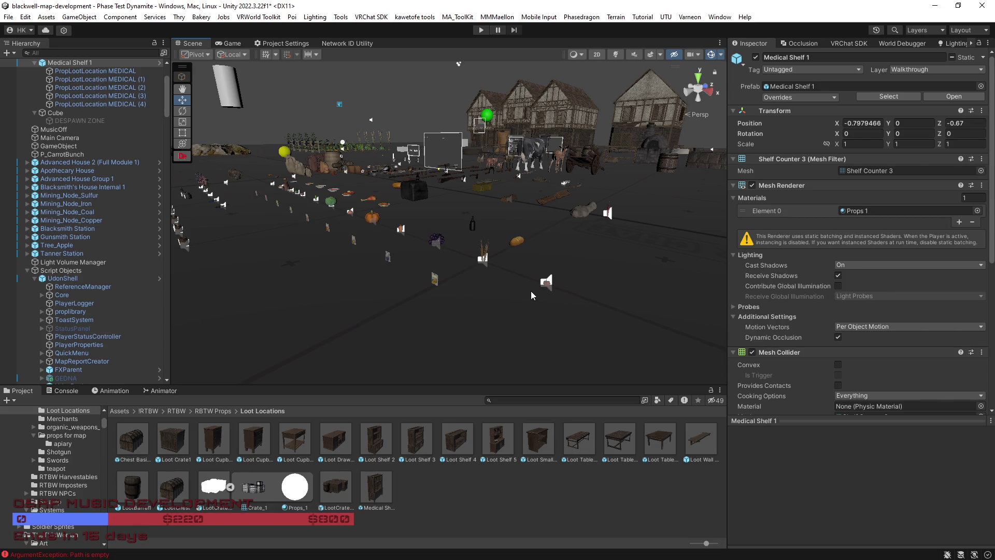
Orbit the Scene view to overlook the whole props area around Medical Shelf 1
mouse_move(533, 294)
mouse_down()
mouse_move(404, 309)
mouse_move(486, 274)
mouse_move(461, 271)
mouse_up()
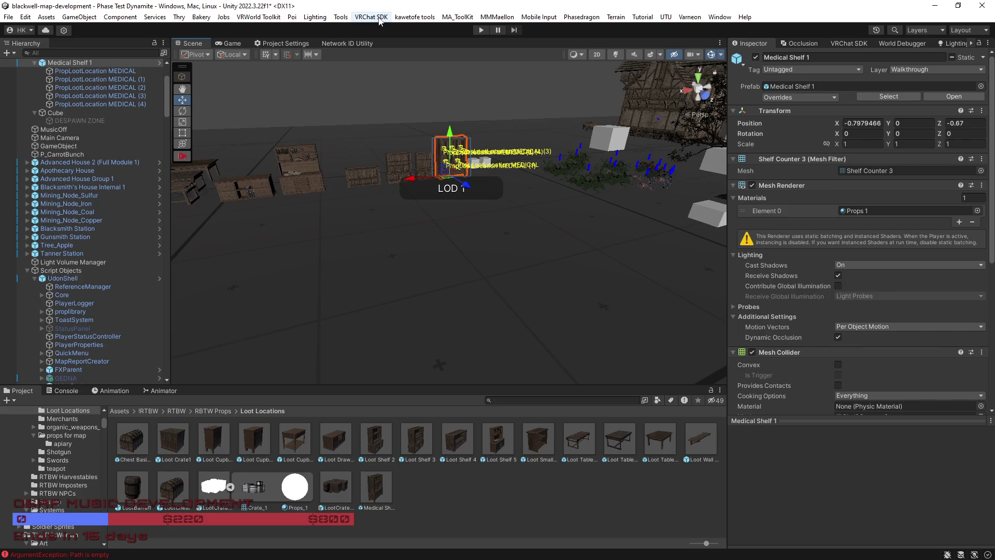
Turn toward Medical Shelf 1 and fly the camera along the row of loot furniture
mouse_move(630, 359)
mouse_down()
mouse_move(507, 311)
mouse_move(485, 285)
mouse_move(544, 283)
mouse_move(519, 304)
mouse_up()
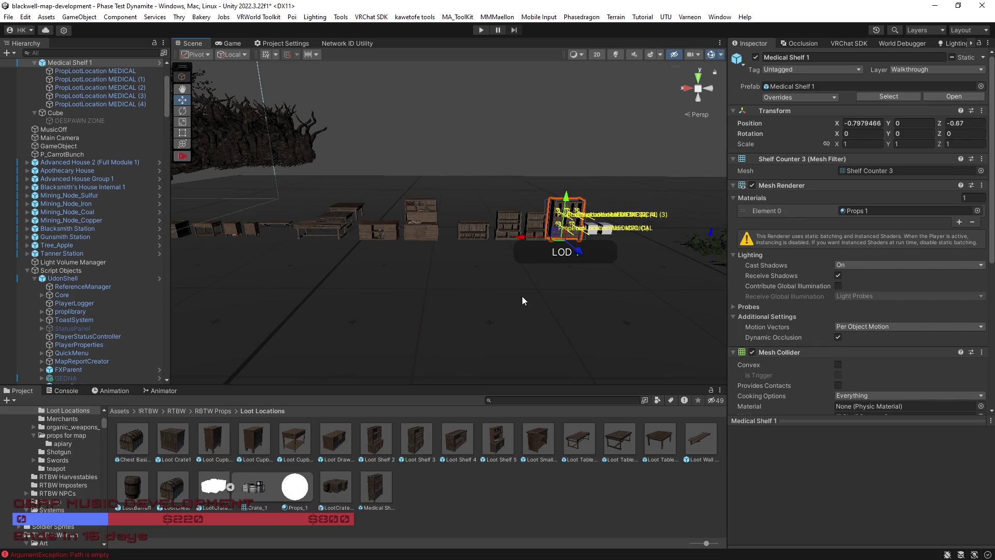
key(alt)
drag(534, 302, 534, 302)
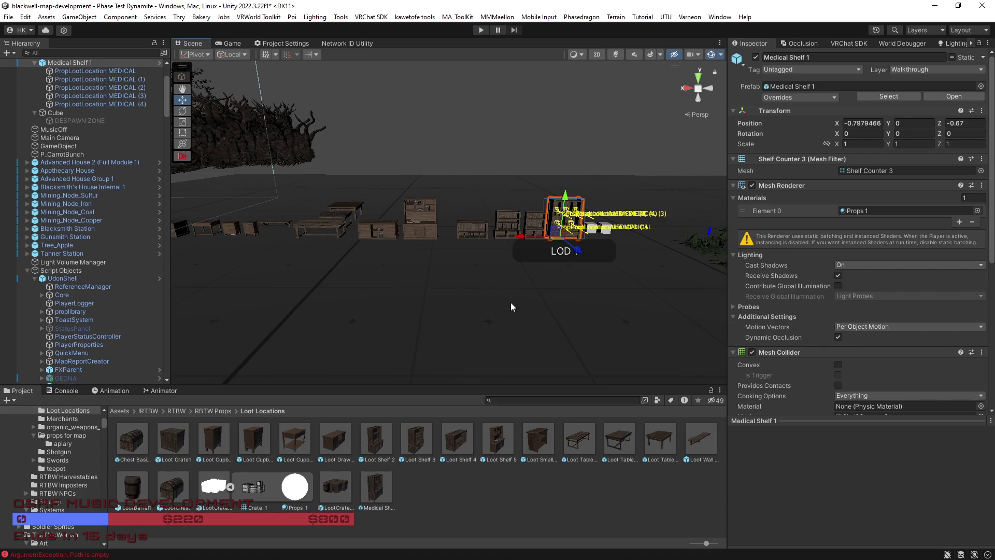
key(w)
key(w)
key(w)
Fly among the crates and tables up to Medical Shelf 1, then deselect it
key(w)
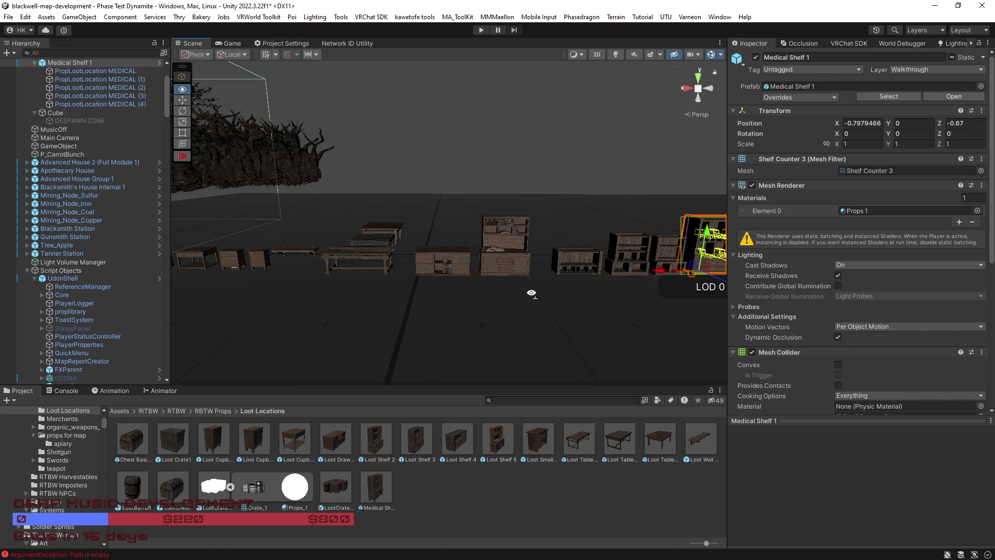
key(w)
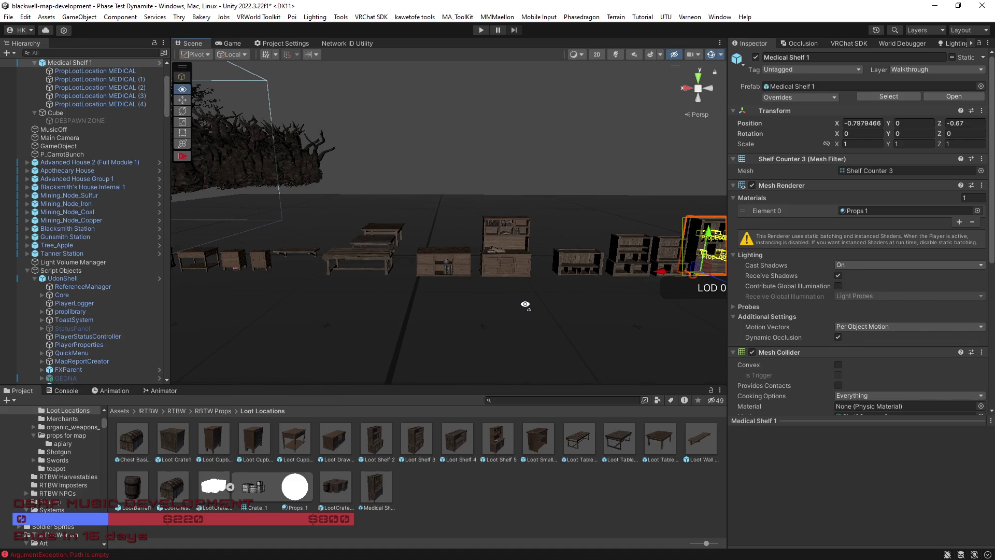
key(w)
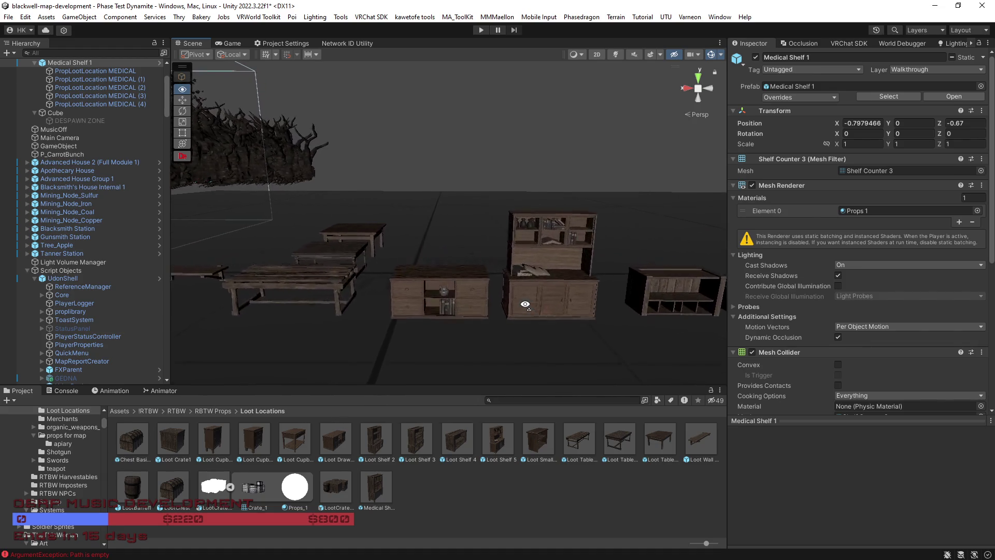
key(w)
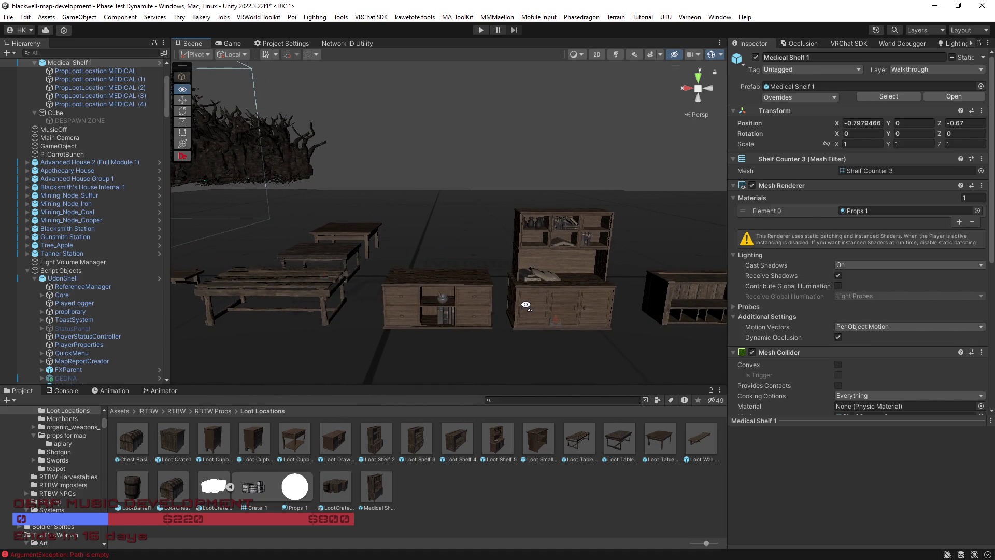
mouse_move(509, 322)
mouse_down()
mouse_move(407, 307)
mouse_move(438, 324)
mouse_move(588, 316)
mouse_move(533, 313)
mouse_move(614, 298)
mouse_move(509, 306)
mouse_move(510, 317)
mouse_move(487, 318)
mouse_move(471, 328)
mouse_move(531, 326)
mouse_move(534, 362)
mouse_move(486, 383)
mouse_move(512, 316)
mouse_move(473, 194)
mouse_move(505, 185)
mouse_move(511, 207)
mouse_move(493, 213)
mouse_move(629, 224)
mouse_move(484, 245)
mouse_move(600, 251)
mouse_move(594, 244)
mouse_up()
key(w)
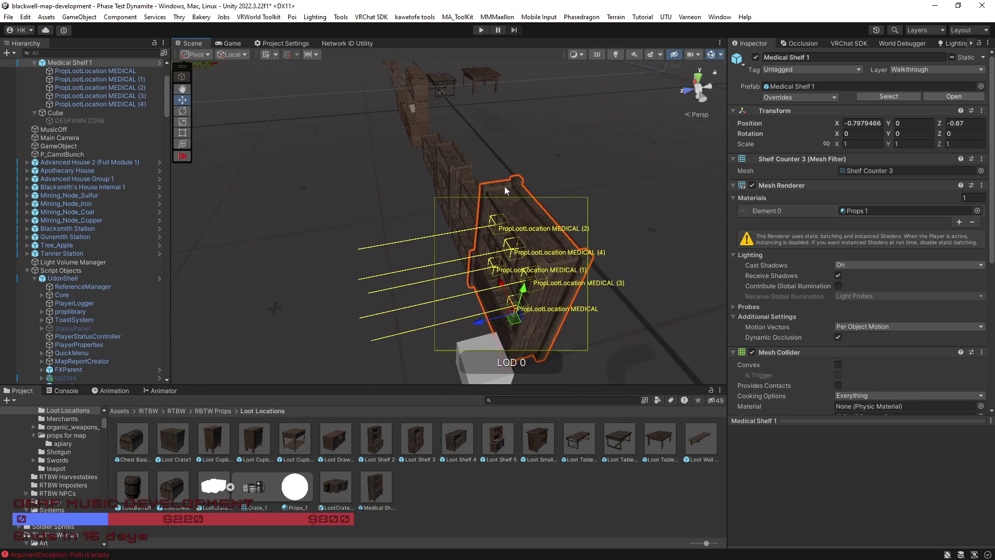
click(504, 186)
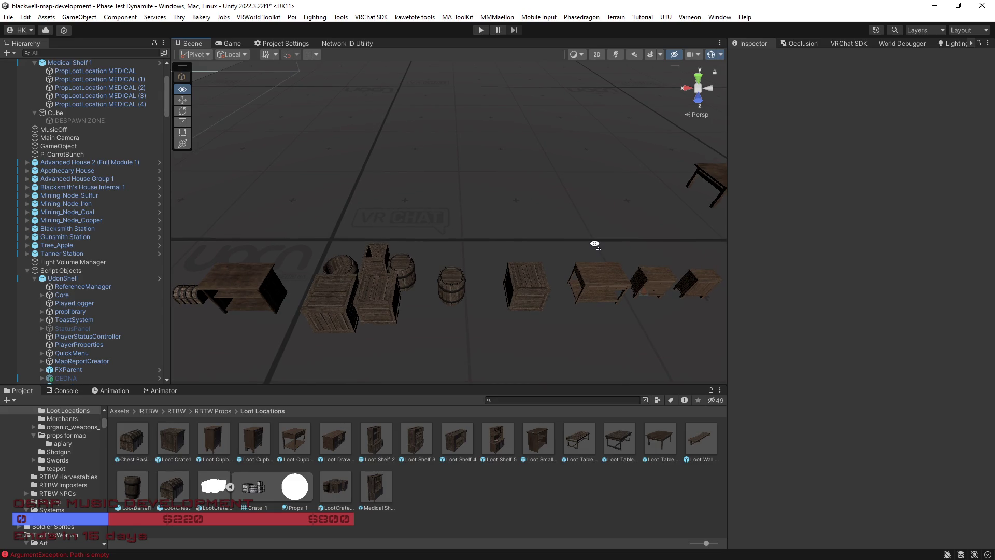
Slide and orbit the view along the barrels and crates toward the cupboards and benches
key(a)
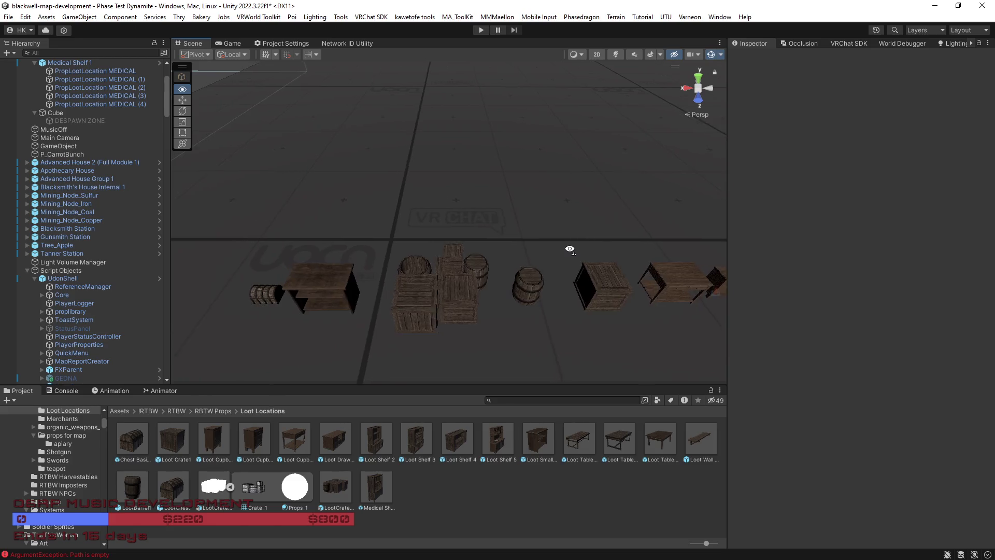
key(a)
key(a)
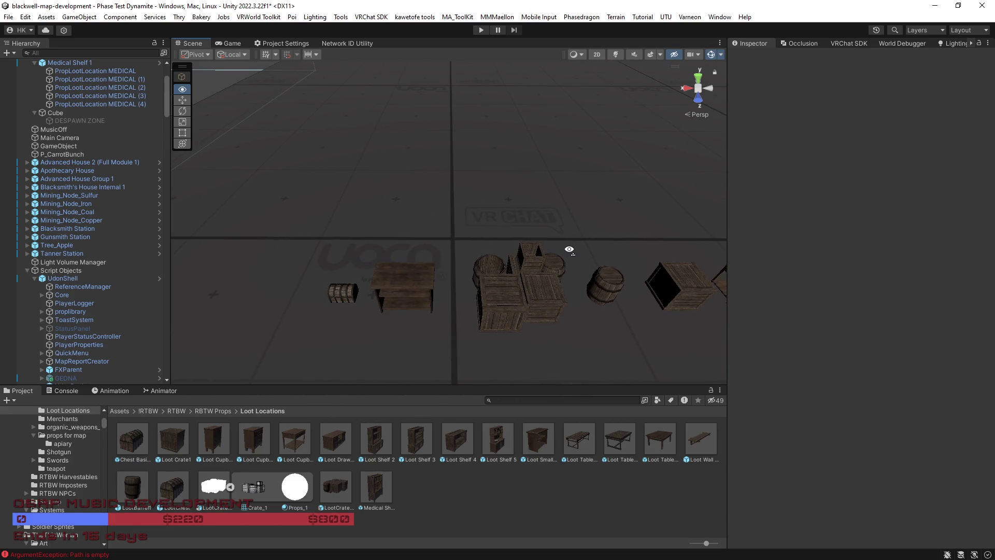
mouse_move(570, 250)
mouse_down()
mouse_move(582, 253)
mouse_move(617, 215)
mouse_up()
mouse_move(524, 284)
mouse_down()
mouse_move(557, 260)
mouse_move(506, 249)
mouse_move(589, 236)
mouse_move(599, 248)
mouse_move(585, 263)
mouse_move(600, 255)
mouse_up()
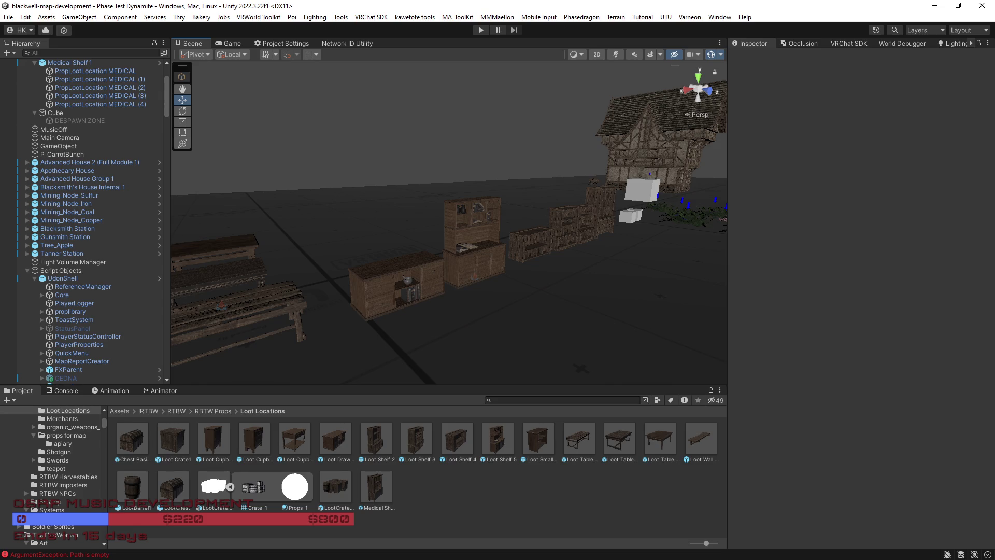
Fly past the cupboards and shelves and frame the timber house and trees
mouse_move(656, 260)
mouse_down()
mouse_move(601, 240)
mouse_move(389, 251)
mouse_move(466, 283)
mouse_move(482, 270)
mouse_move(613, 258)
mouse_move(626, 245)
mouse_move(910, 239)
mouse_move(882, 241)
mouse_move(878, 297)
mouse_move(647, 321)
mouse_move(382, 251)
mouse_move(460, 269)
mouse_move(422, 262)
mouse_move(437, 260)
mouse_up()
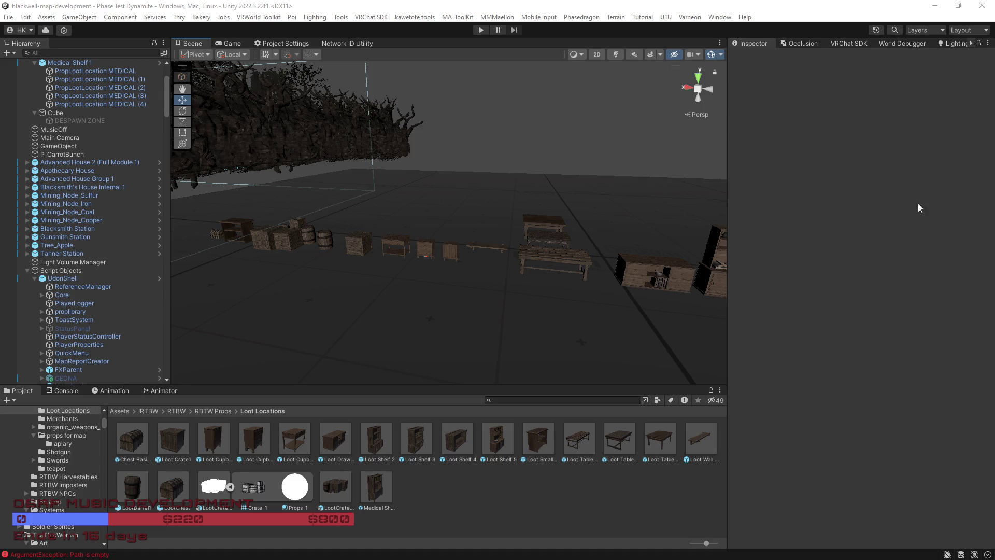
mouse_move(516, 327)
mouse_down()
mouse_move(289, 289)
mouse_move(414, 324)
mouse_move(449, 300)
mouse_move(348, 305)
mouse_move(333, 291)
mouse_move(458, 293)
mouse_move(405, 294)
mouse_move(392, 284)
mouse_up()
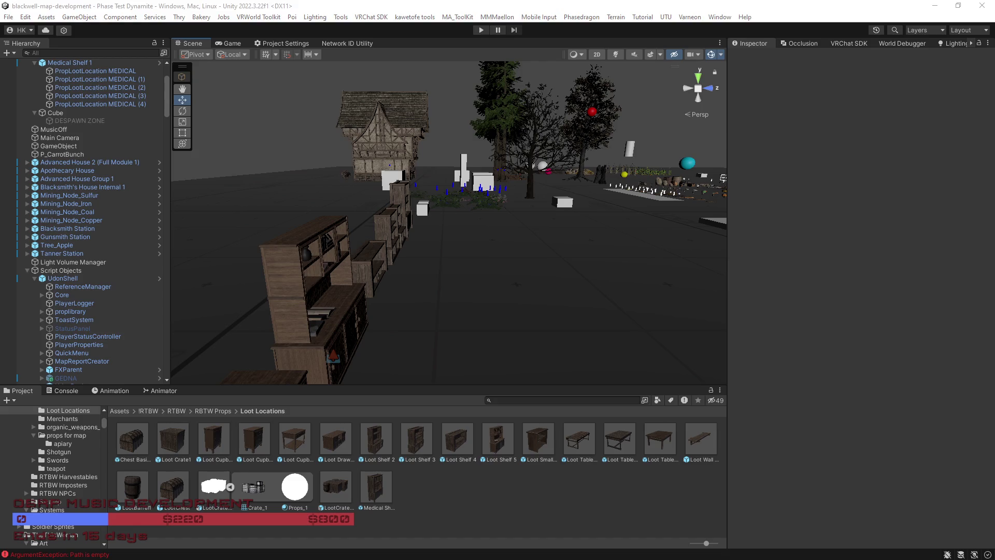
mouse_move(615, 249)
mouse_down()
mouse_move(600, 259)
mouse_move(606, 271)
mouse_up()
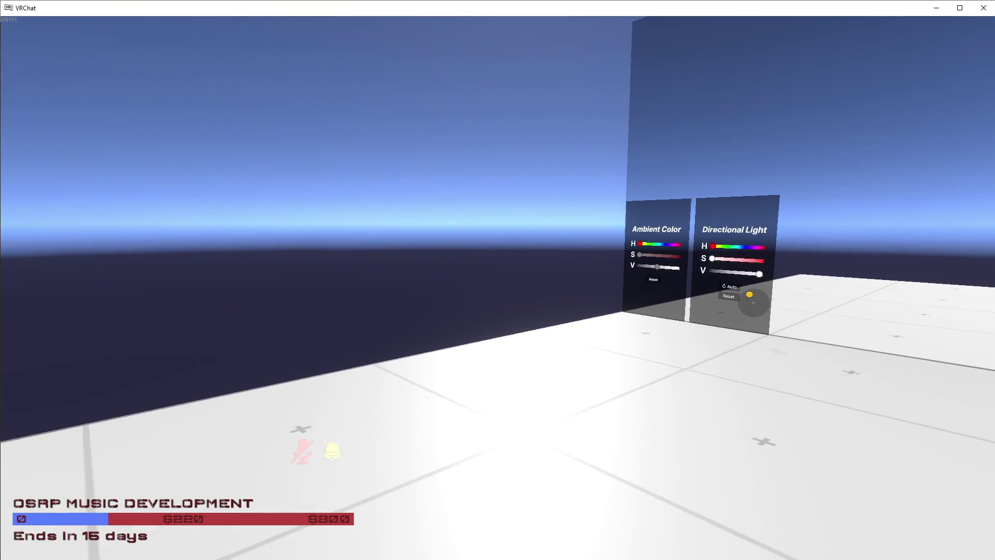
Open the RTBW 2026 March world's details from your uploaded worlds
key(Escape)
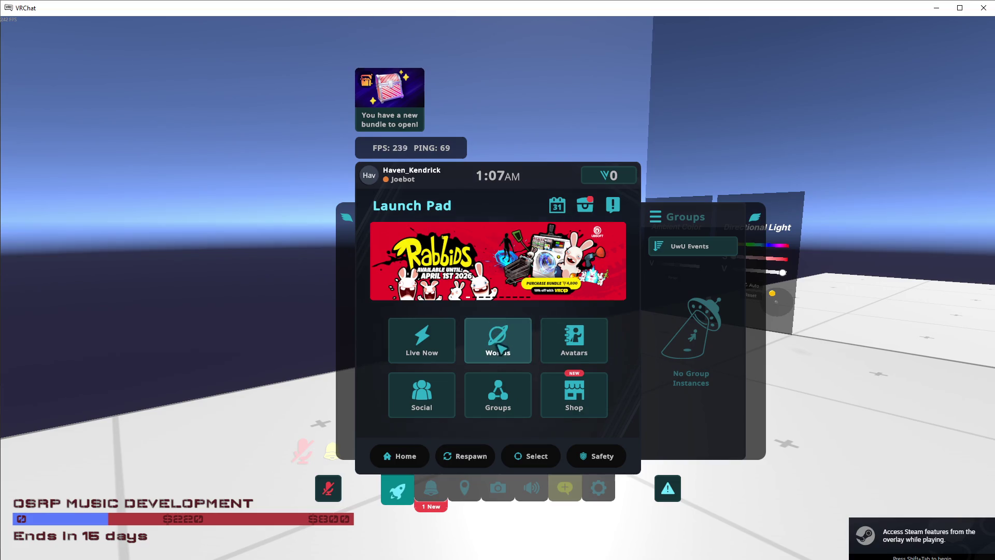
click(495, 354)
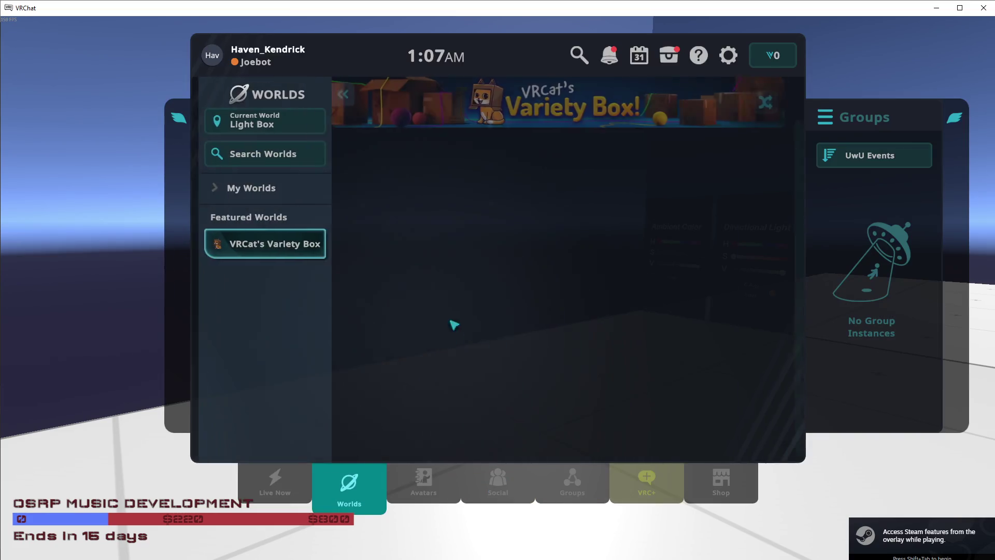
click(245, 193)
click(257, 223)
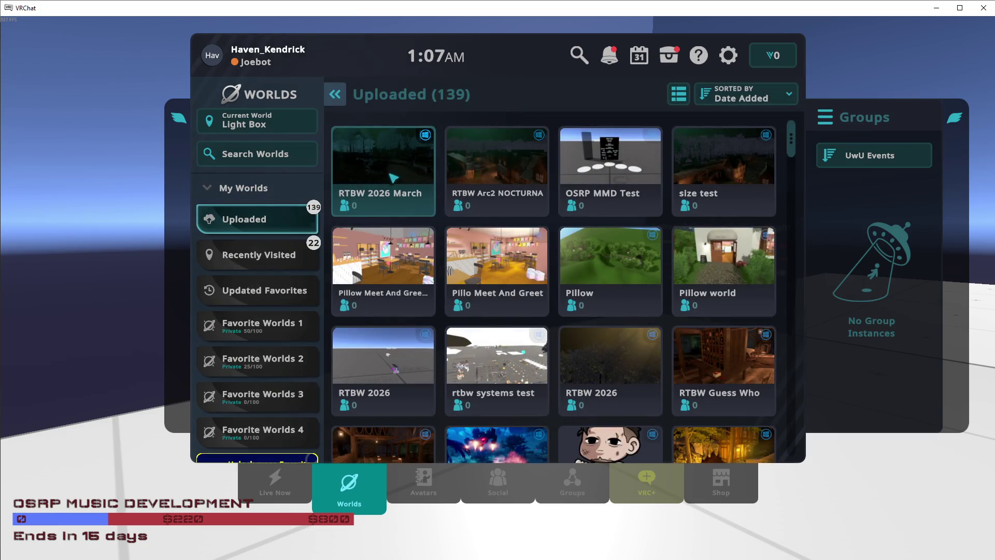
click(393, 171)
Create a new Invite+ instance of the world and join it
click(247, 356)
click(407, 265)
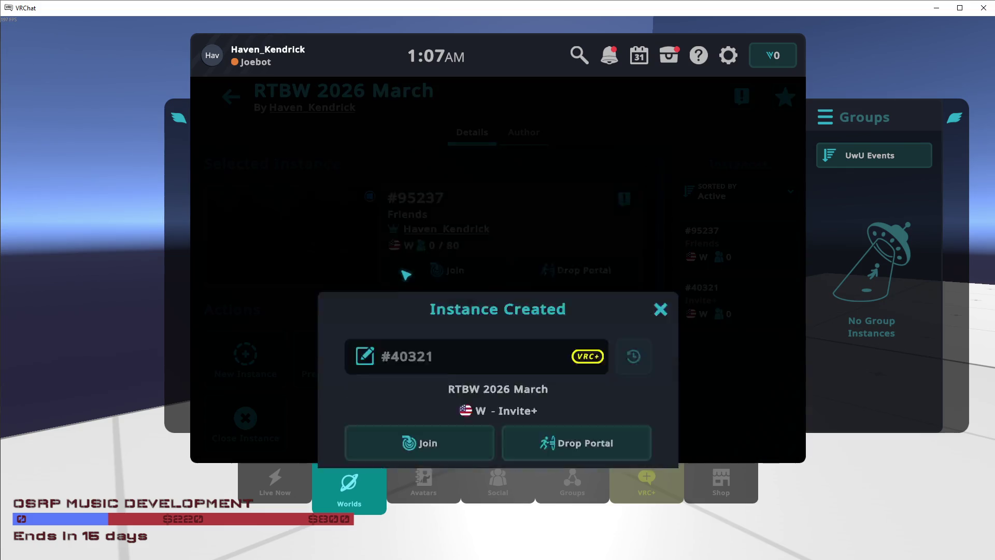
click(426, 310)
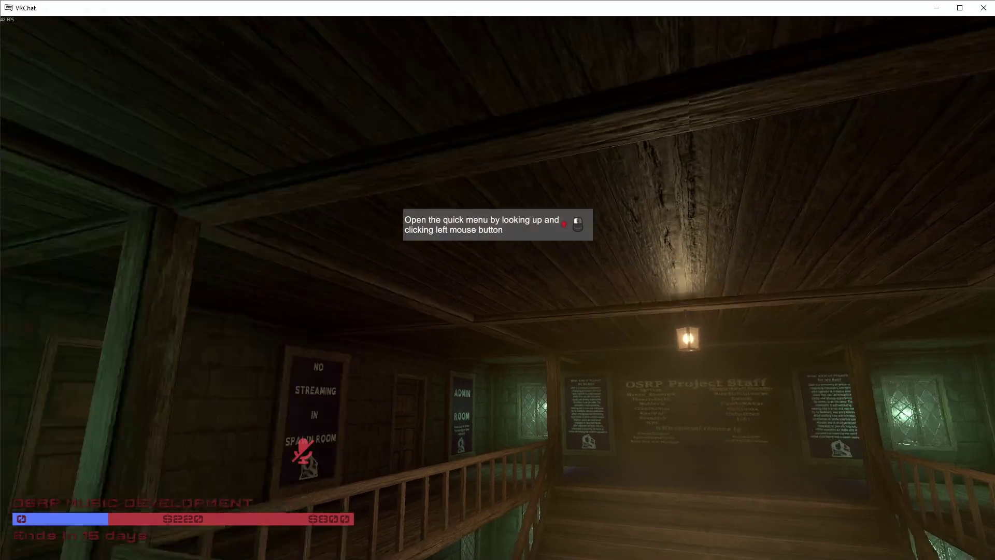
Walk from the spawn balcony toward the OSRP Project Staff board
click(498, 280)
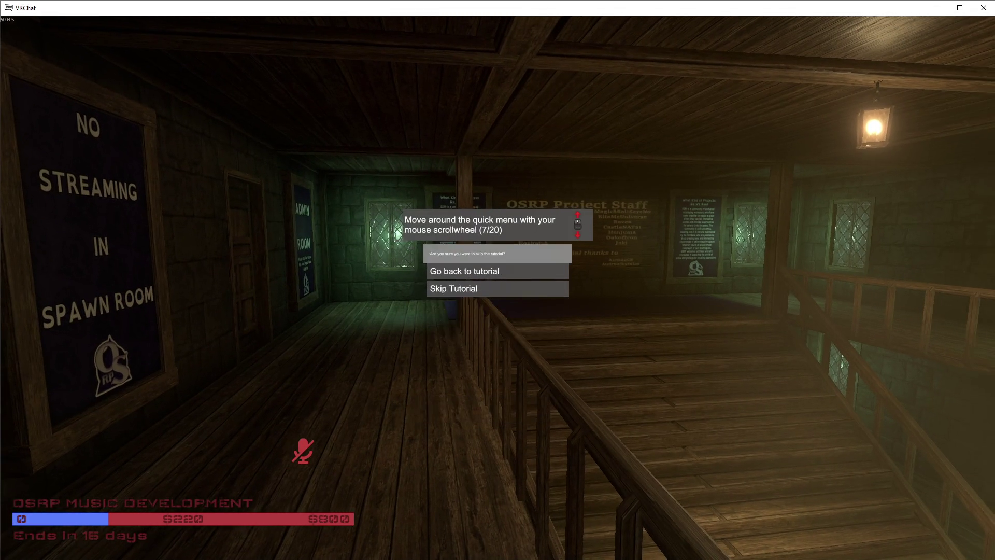
scroll(497, 280, down, 2)
key(w)
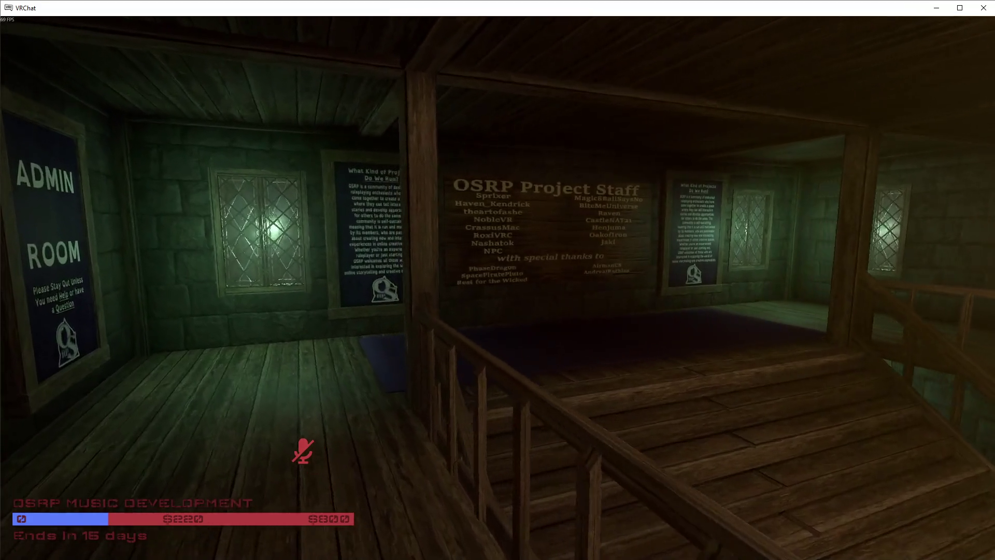
key(w)
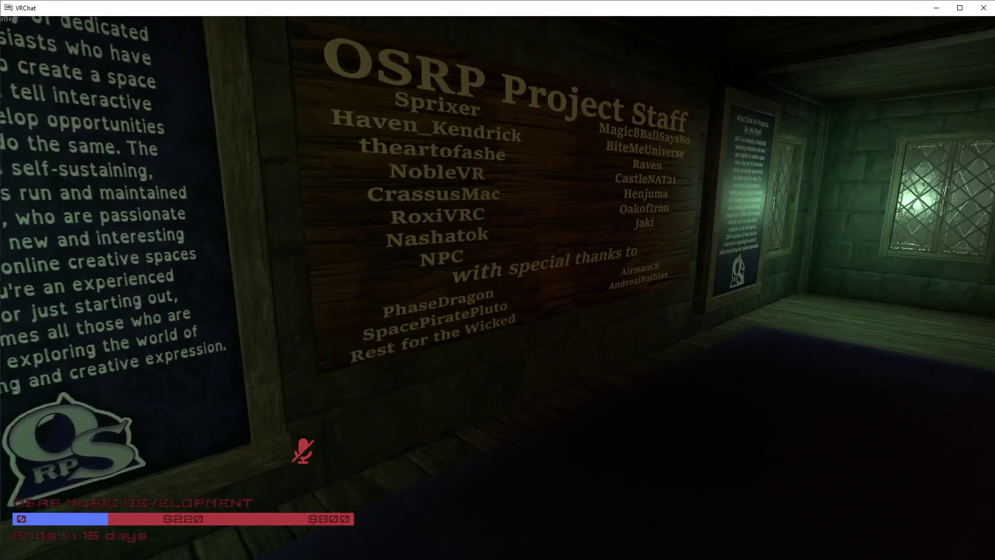
Teleport to Guard_hq from the Teleports list in the world action menu
key(e)
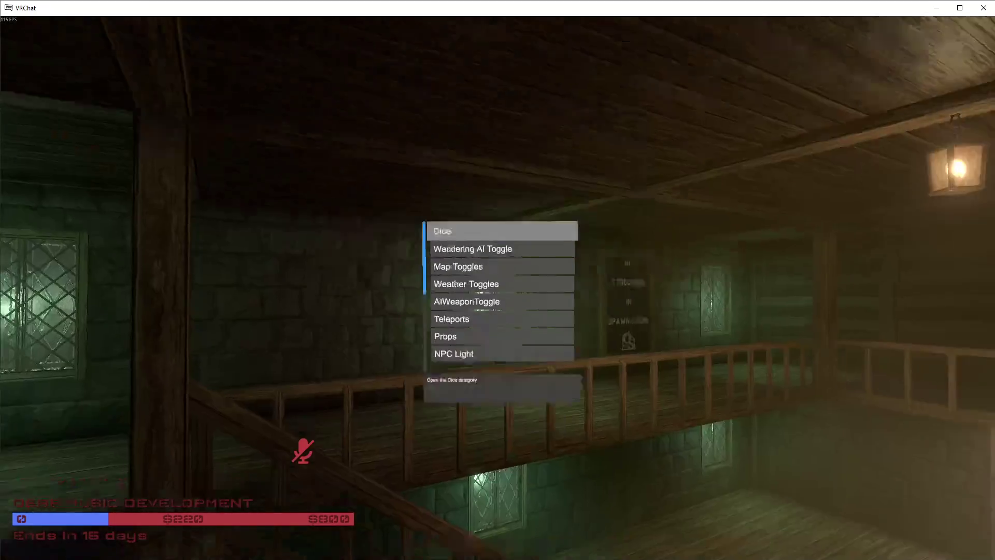
key(e)
scroll(498, 280, down, 2)
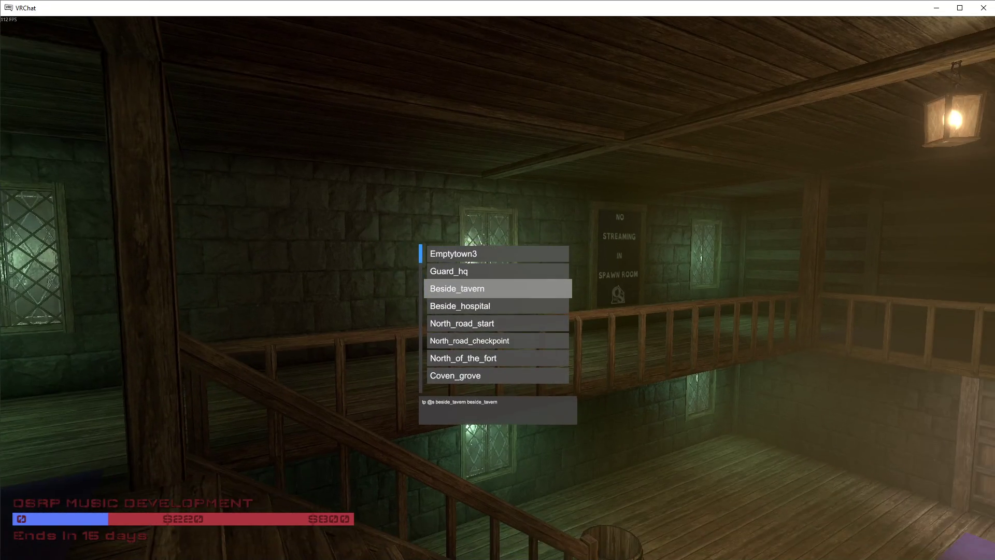
scroll(498, 280, up, 1)
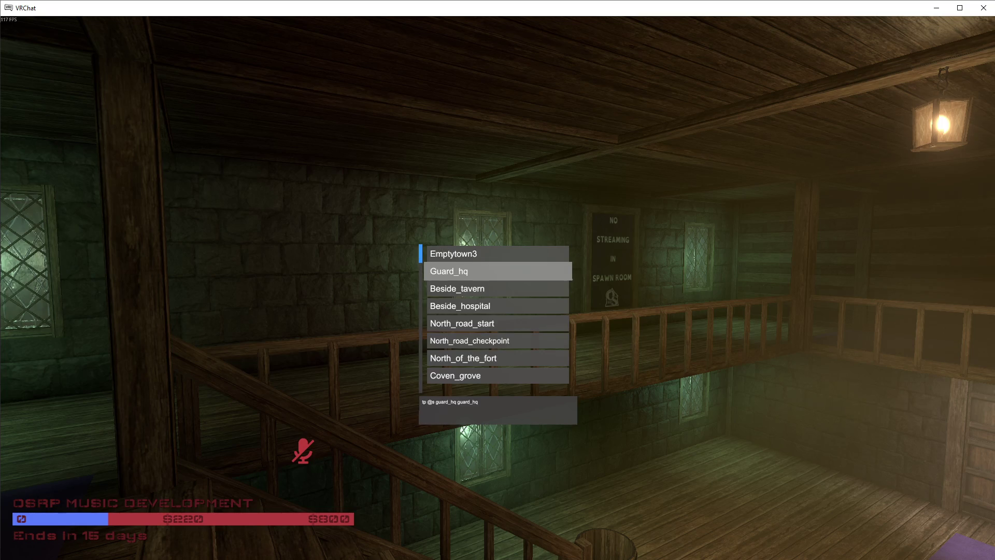
key(e)
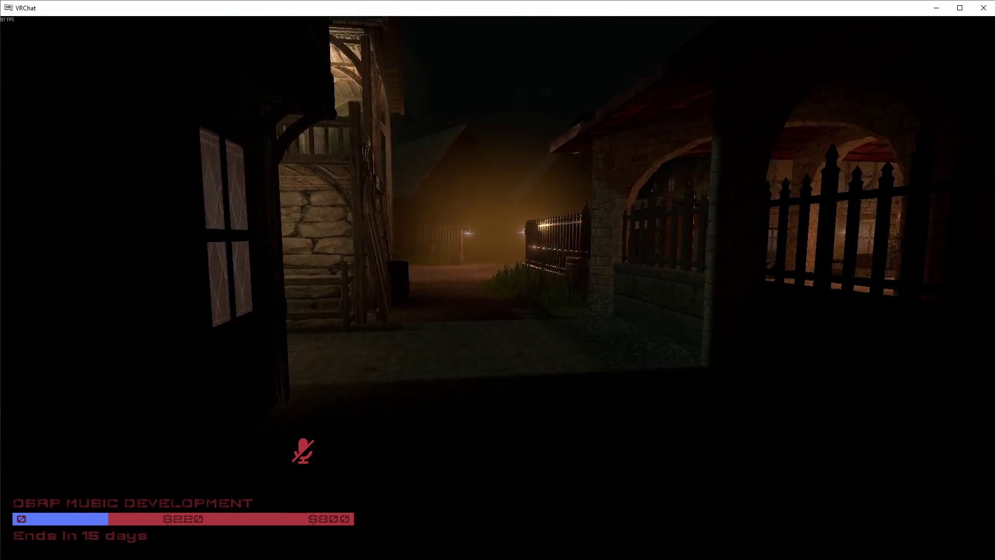
Check the Time of Day options under the action menu's Settings > Environment, then back out
key(e)
scroll(497, 280, down, 1)
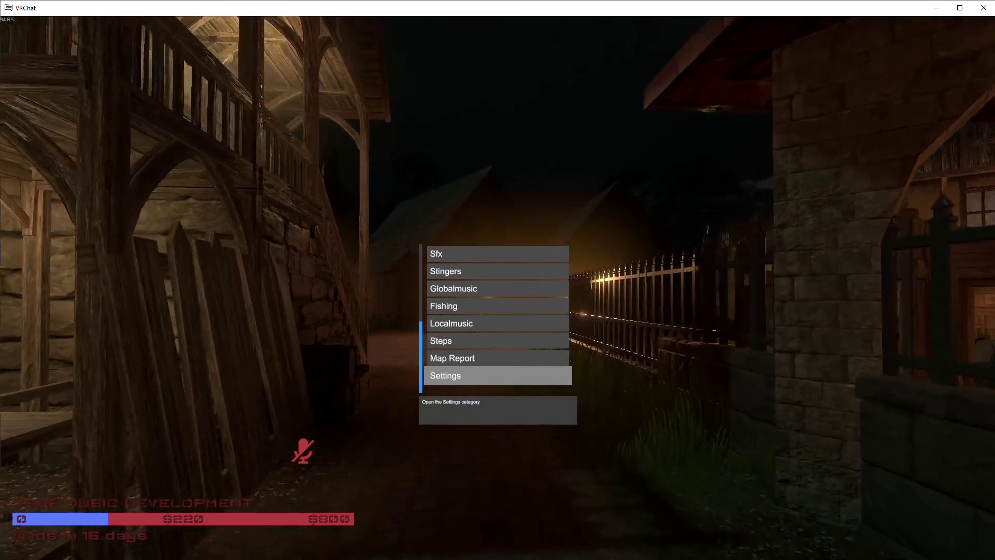
key(e)
scroll(498, 280, down, 1)
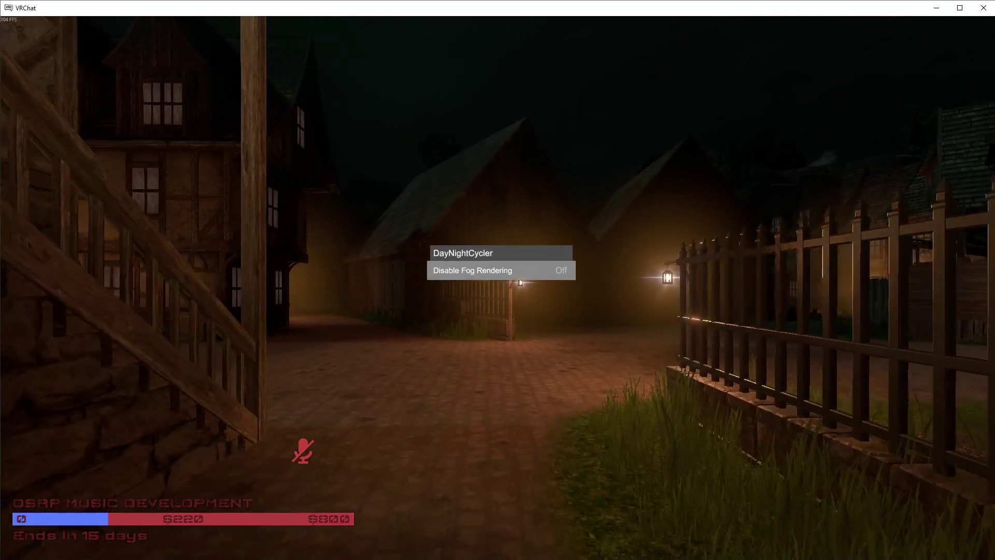
key(e)
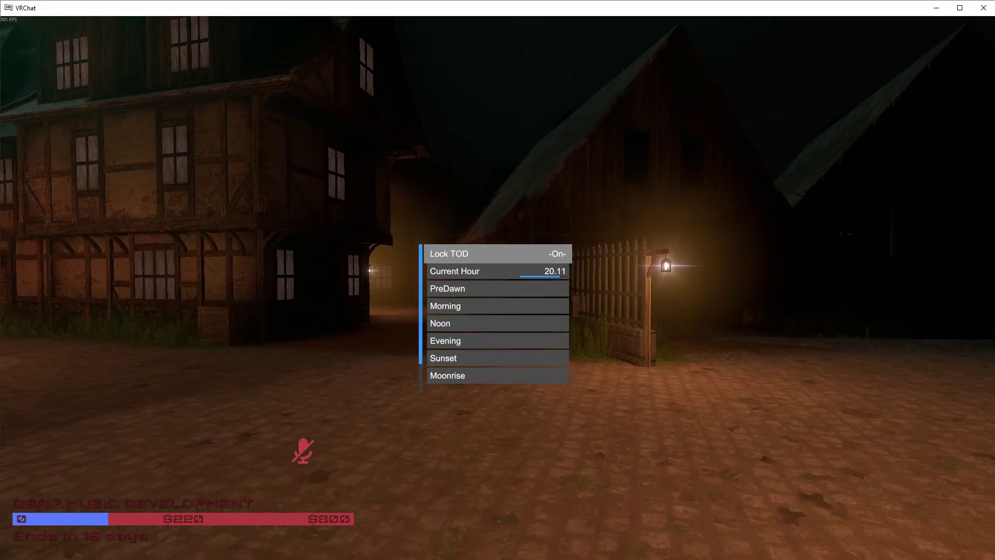
key(q)
key(q)
key(q)
key(q)
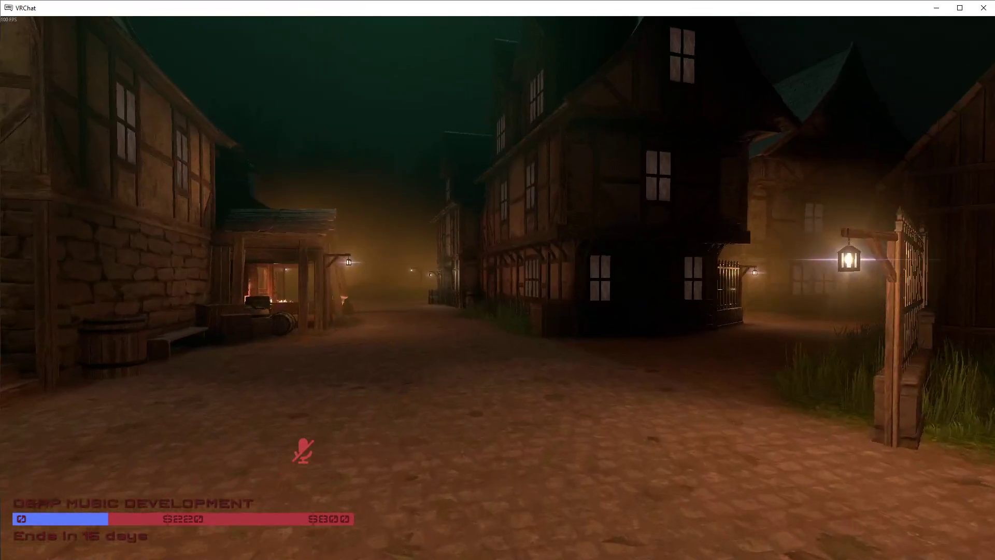
Walk toward the blacksmith shed and expand the quick menu into the full Settings window
key(w)
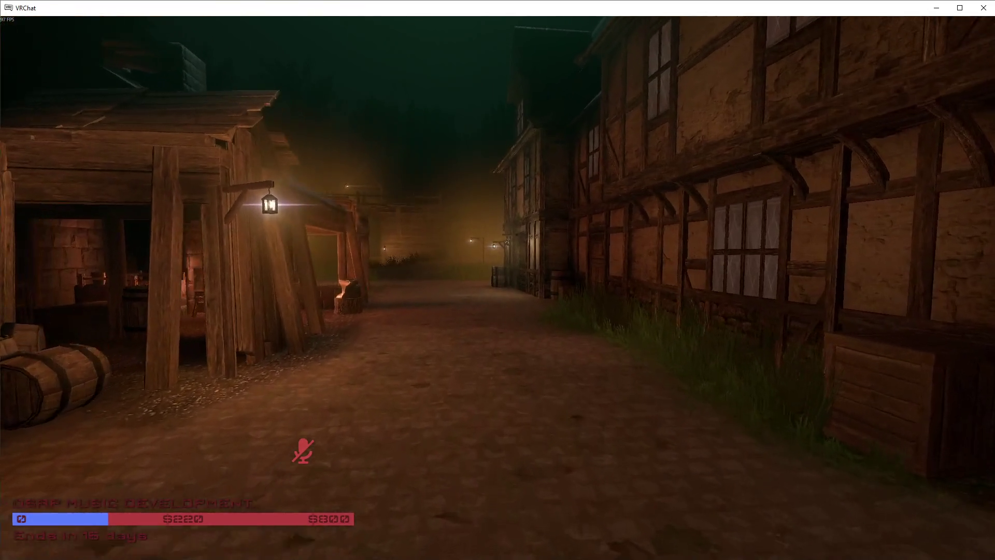
key(Escape)
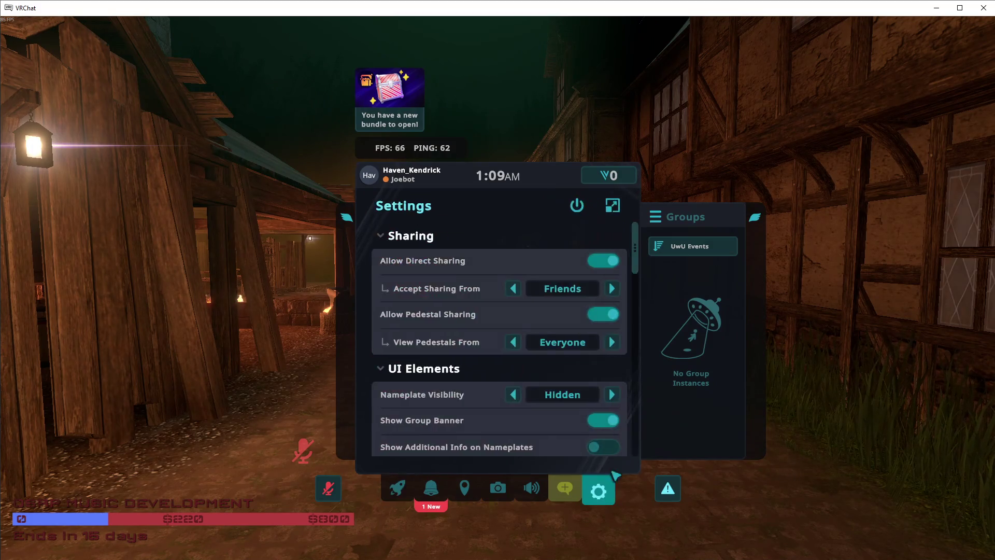
click(610, 207)
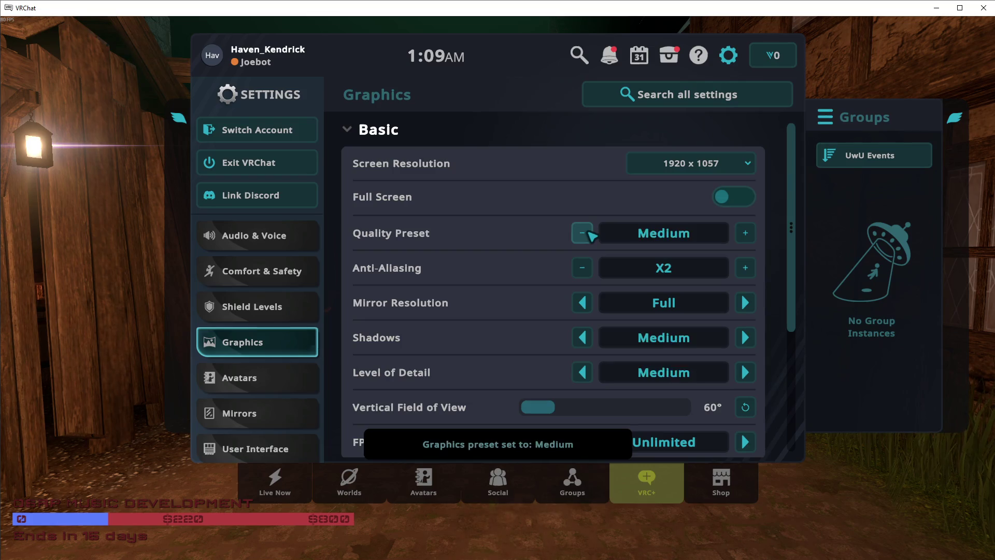
Leave the settings and walk down the night street past the lantern-lit porch toward the gazebo
key(Escape)
key(w)
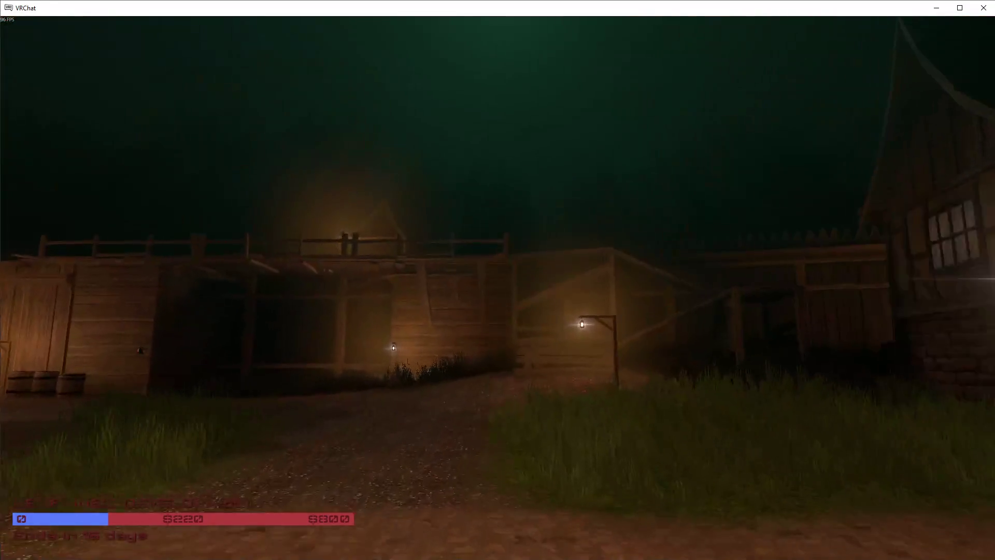
key(v)
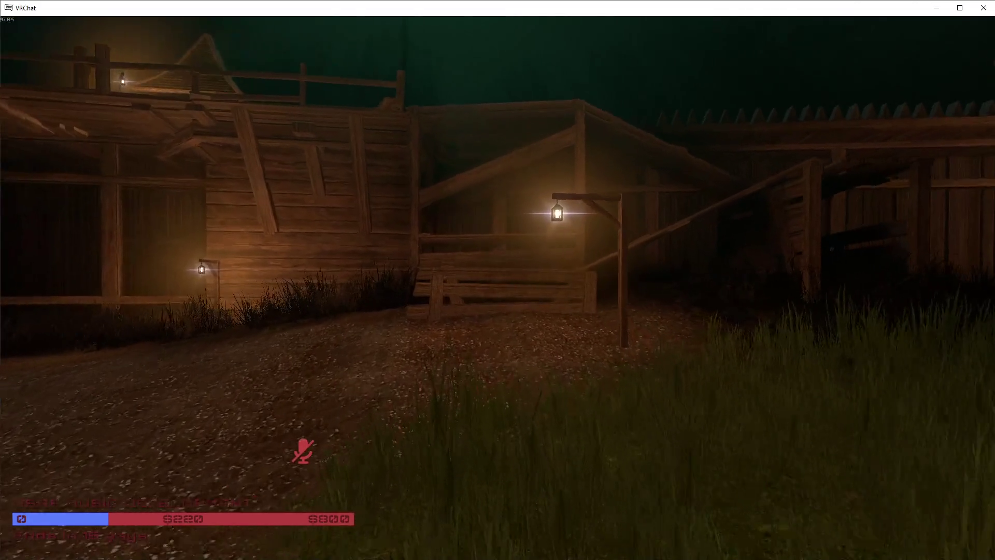
key(w)
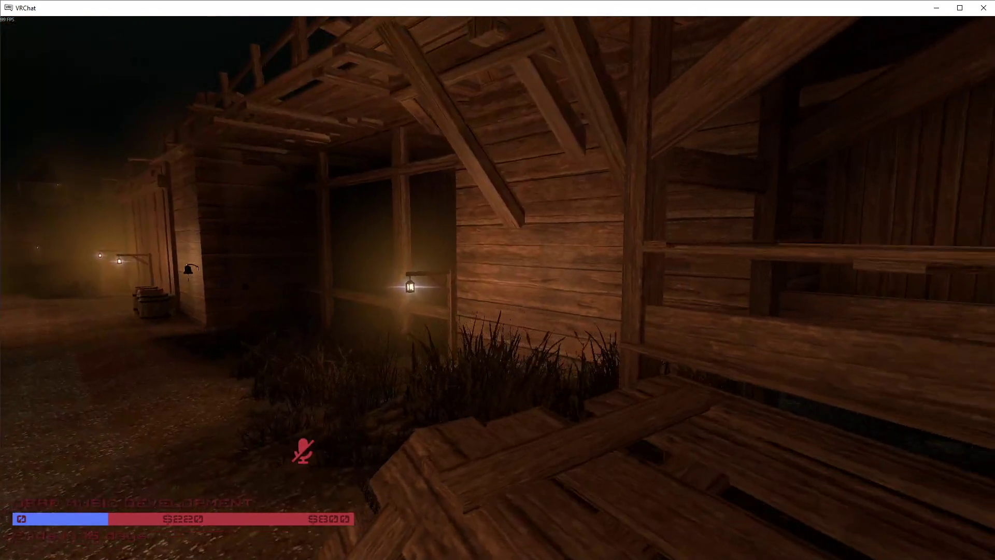
key(w)
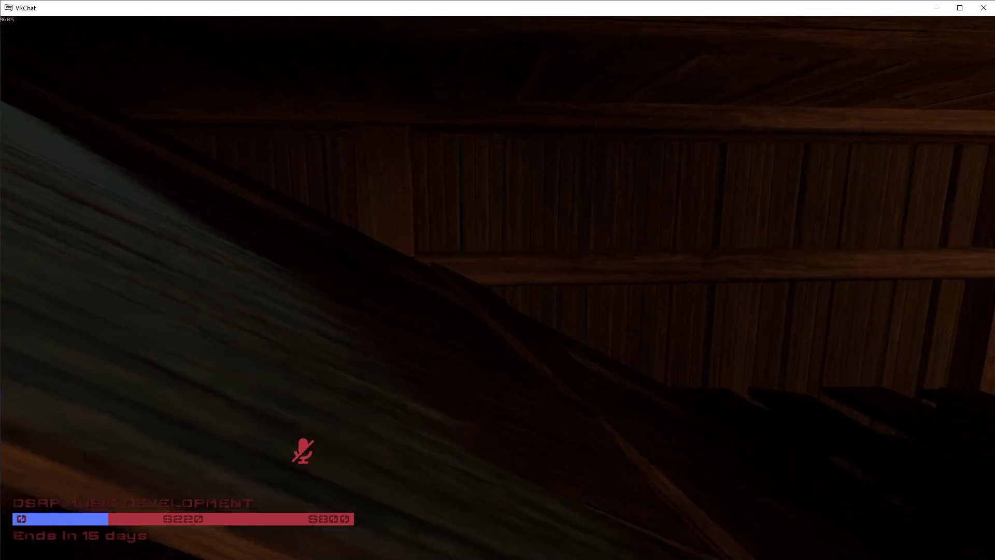
key(v)
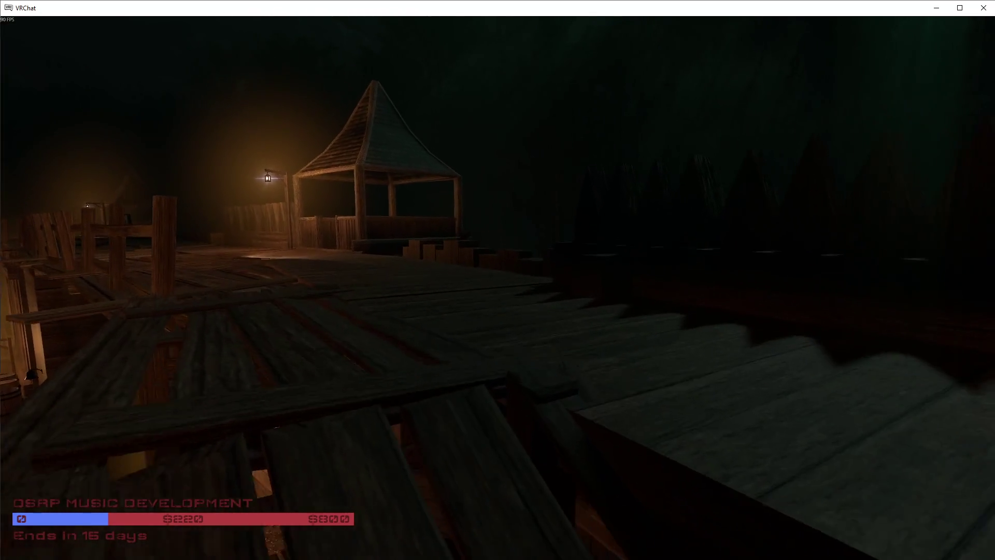
Walk past the gazebo steps and along the boardwalk to the lantern-lit forest path
key(v)
key(w)
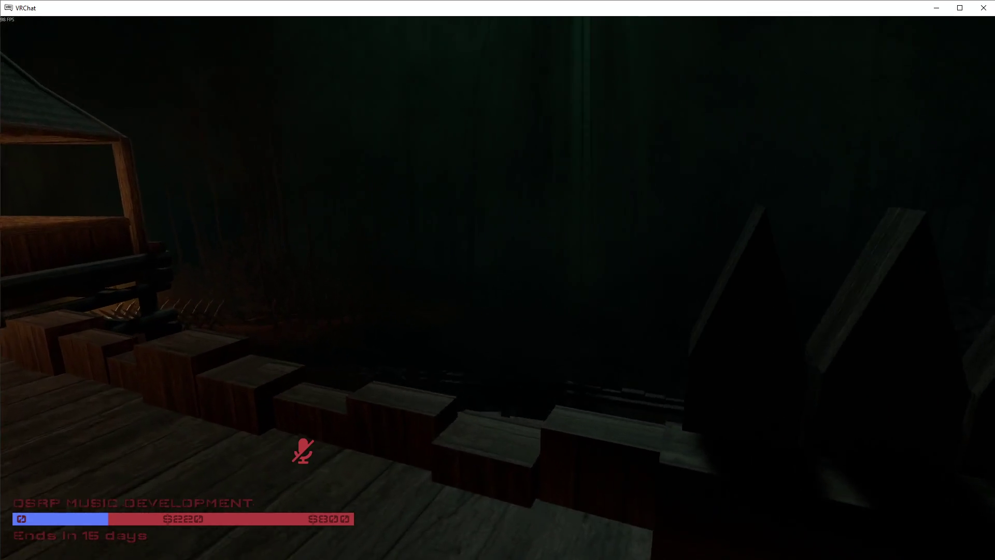
key(w)
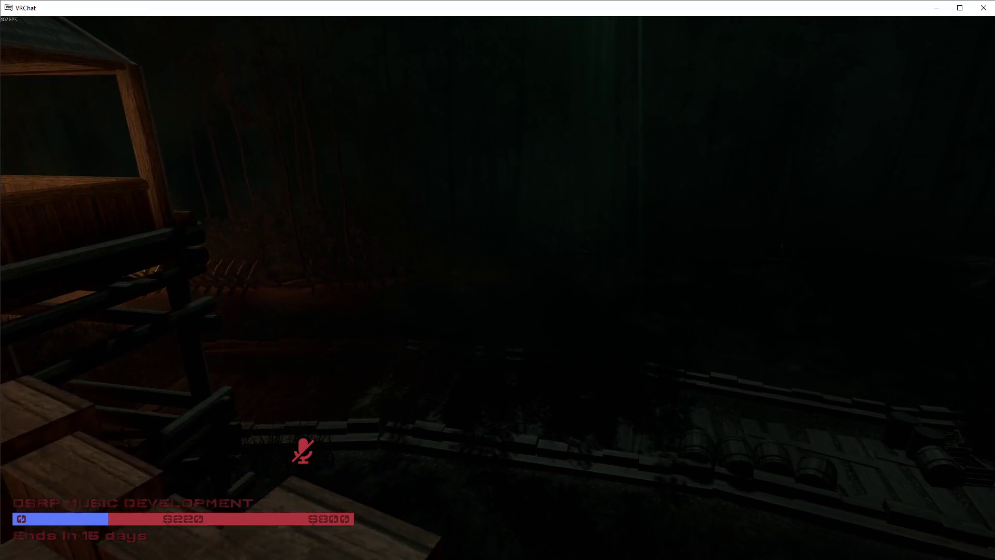
key(w)
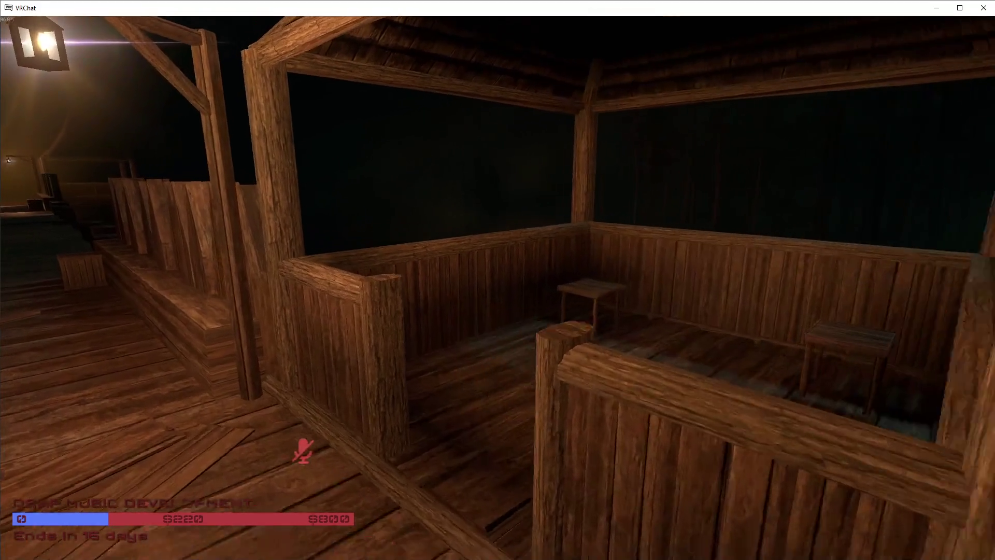
key(w)
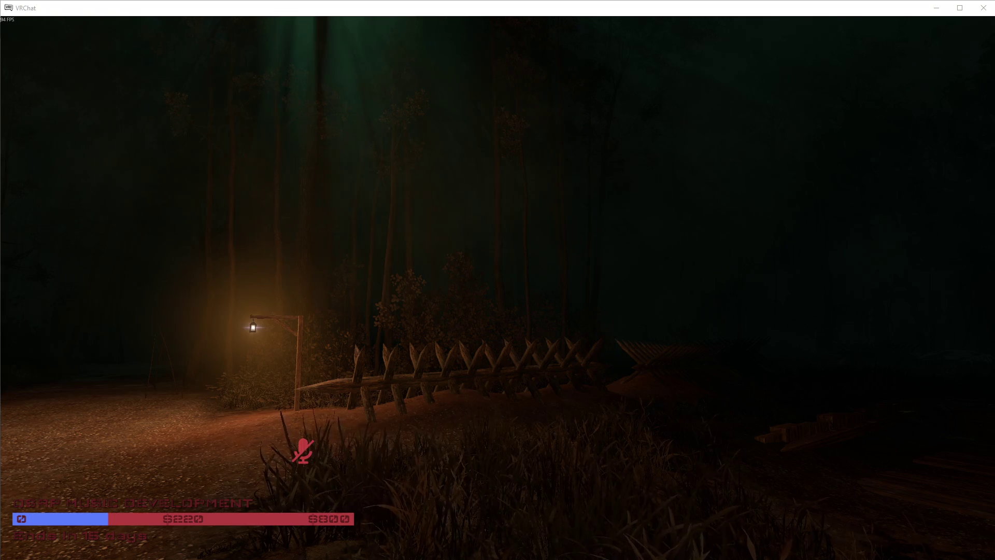
key(Tab)
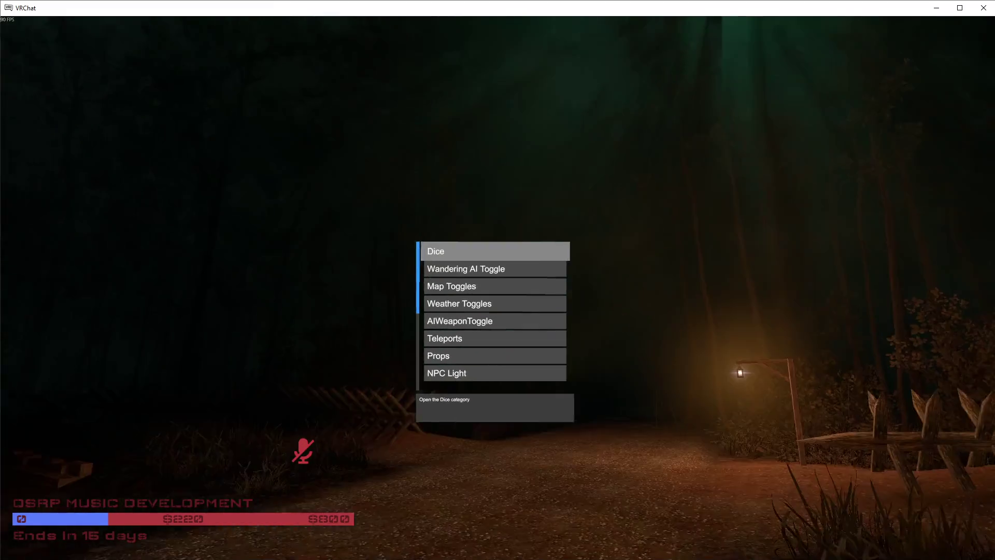
Look into the world's Settings > Environment options in the action menu, then return to the category list
scroll(498, 311, down, 7)
scroll(497, 311, down, 6)
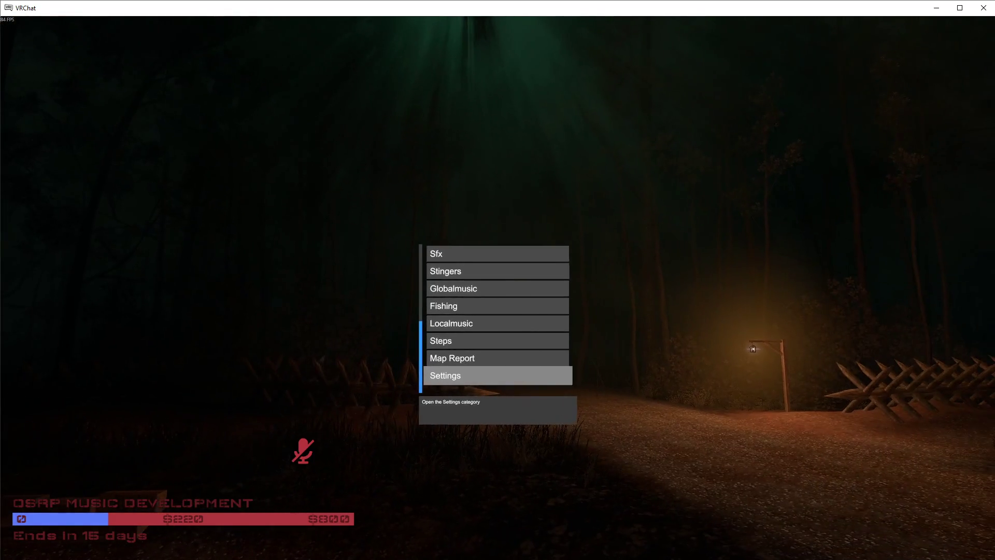
click(498, 280)
scroll(498, 311, down, 4)
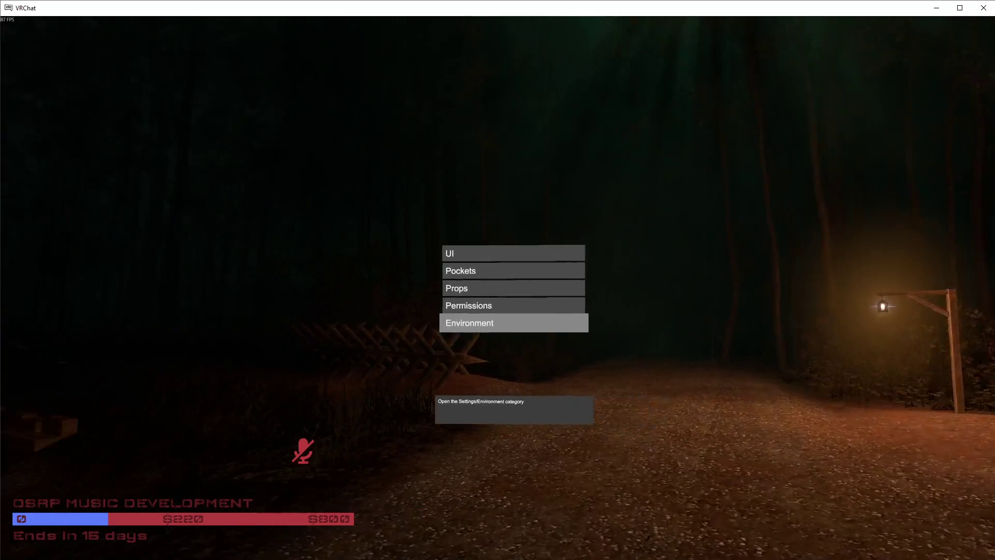
click(497, 280)
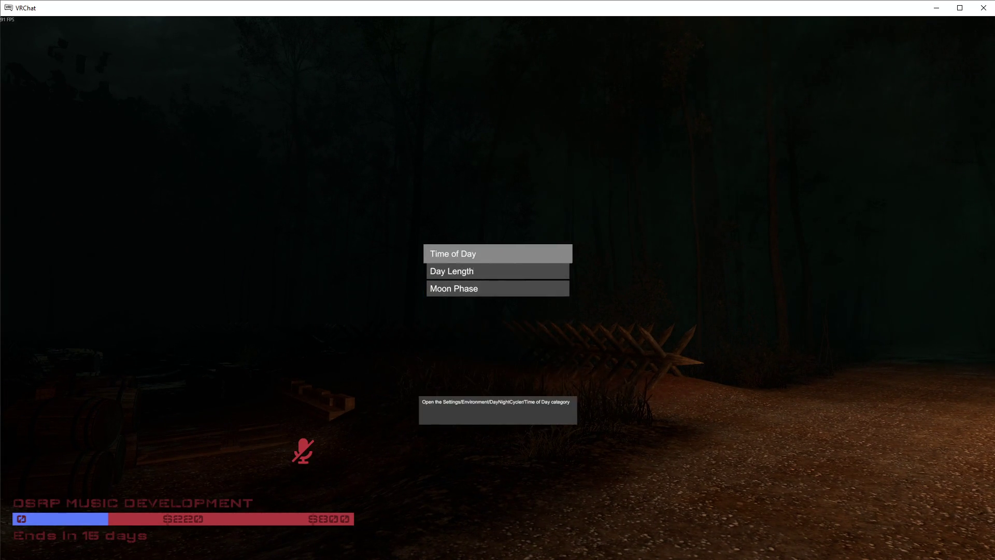
right_click(497, 280)
right_click(498, 280)
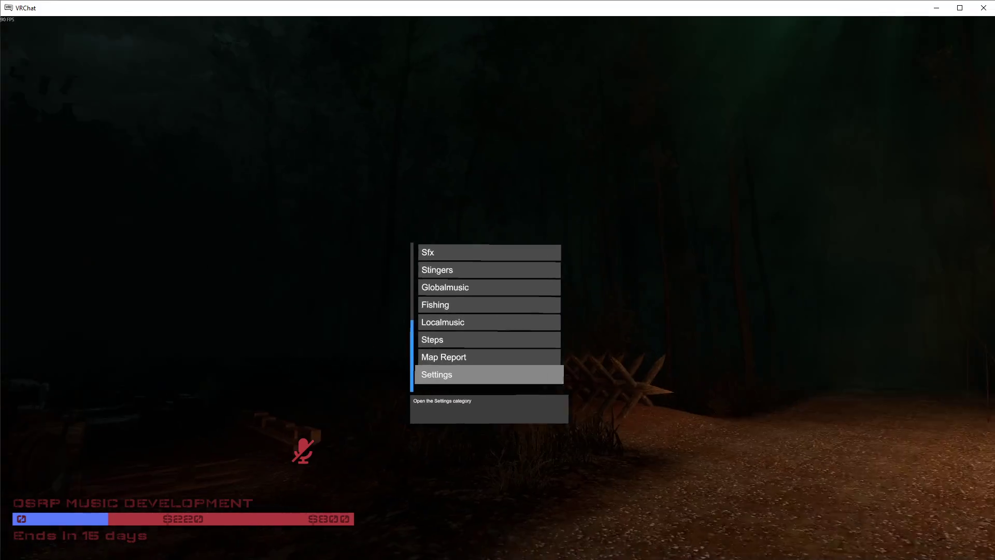
Play the Covenchoir track from the Globalmusic list
scroll(498, 280, up, 2)
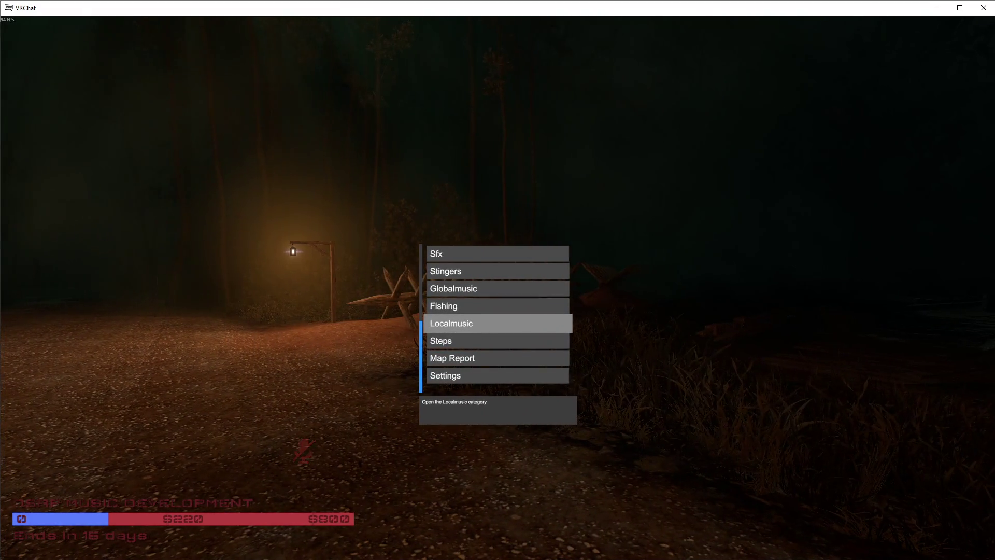
scroll(497, 280, up, 1)
scroll(498, 280, up, 2)
scroll(497, 280, down, 1)
click(497, 280)
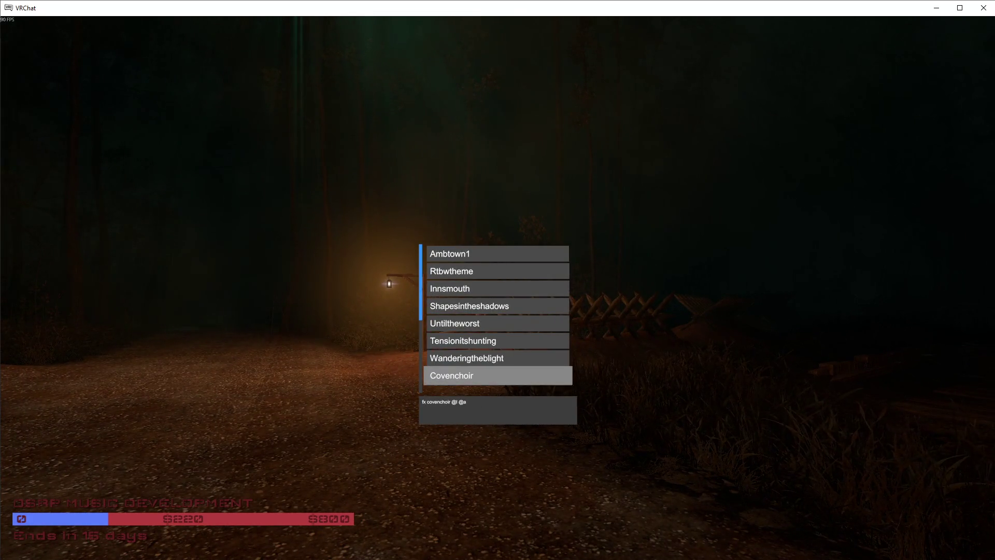
click(498, 280)
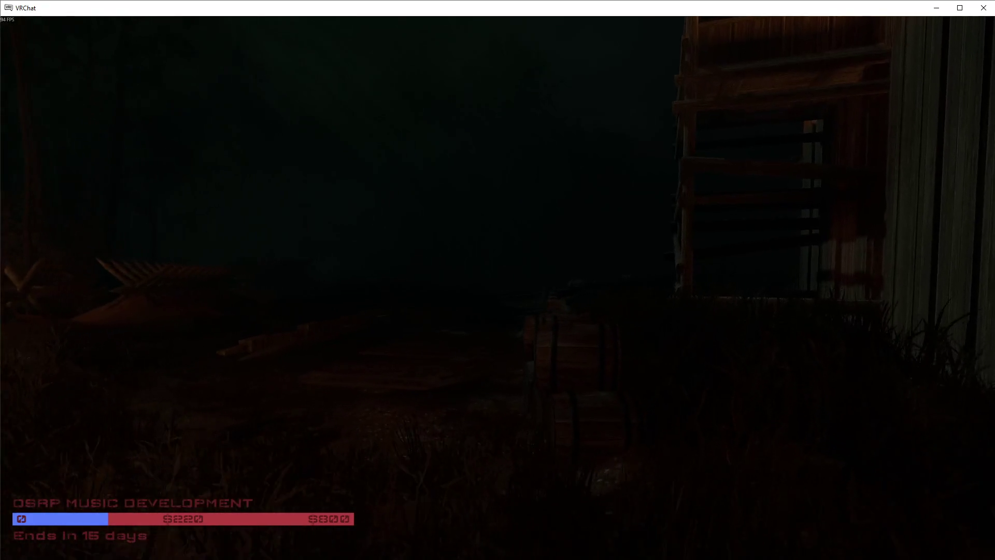
With the microphone muted, walk along the walkway through town toward the blue arrow marker
key(v)
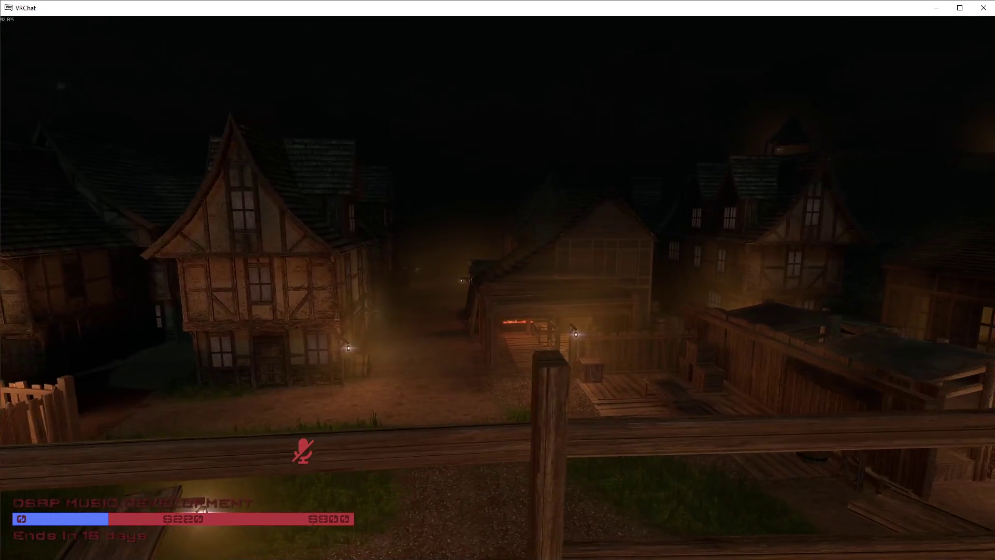
key(w)
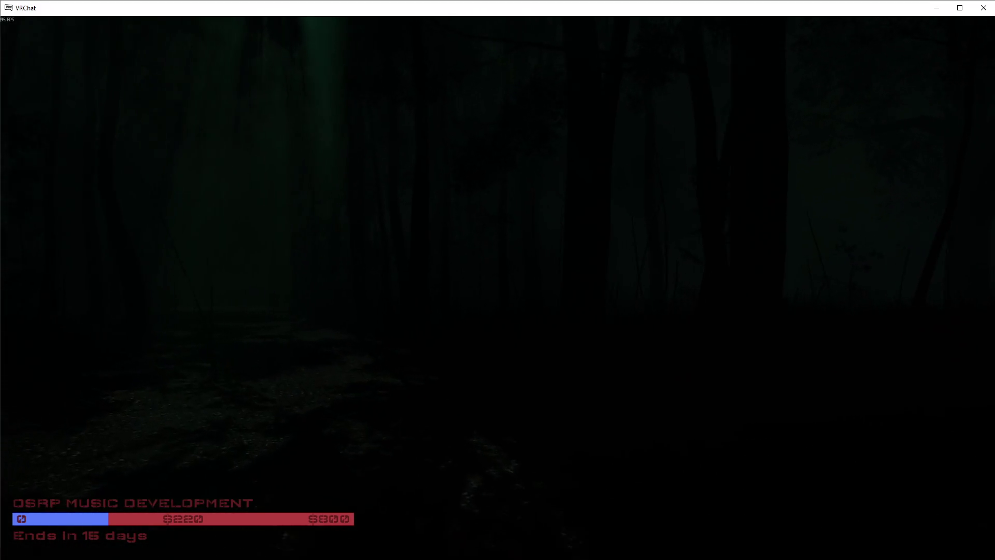
key(v)
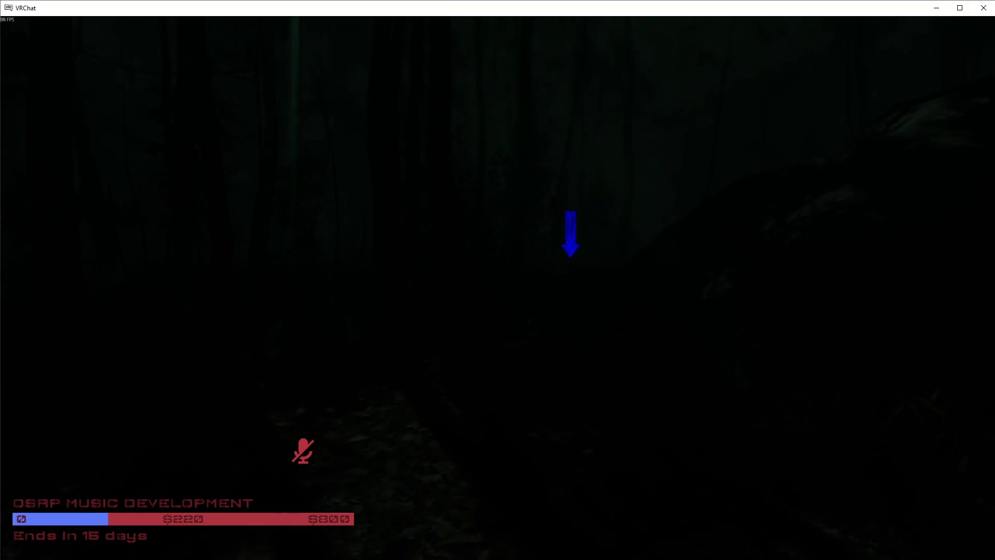
key(w)
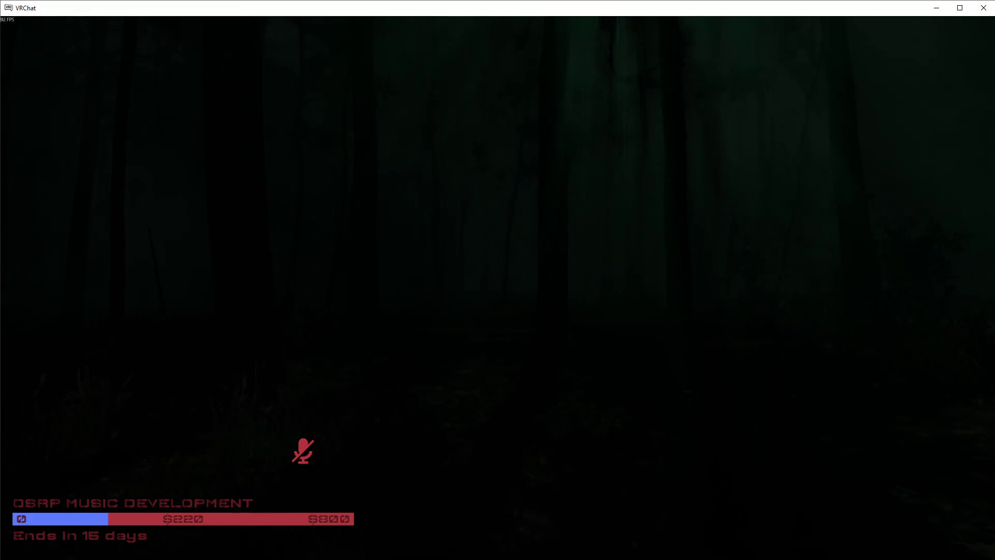
Walk into the dark forest and bring up the world's Sfx list in the action menu
key(w)
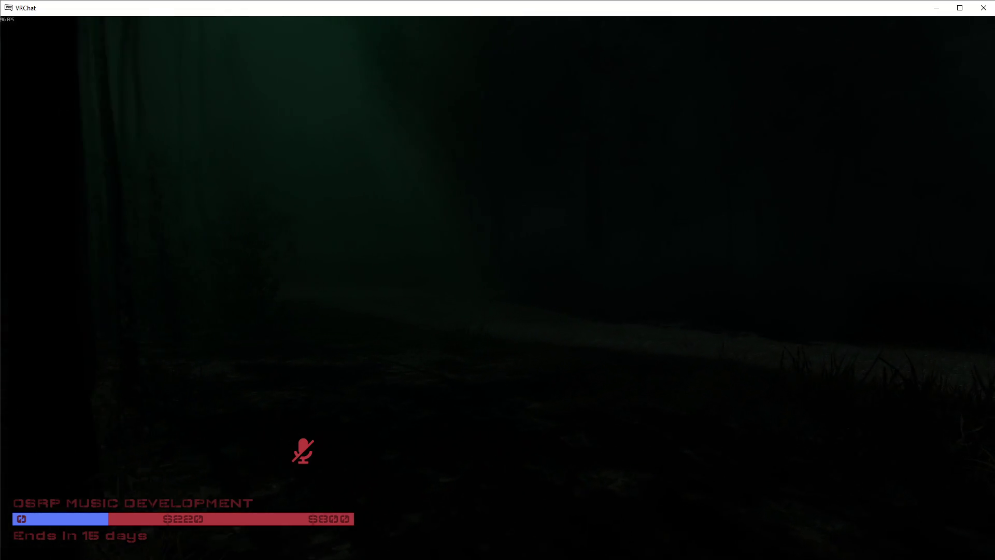
key(v)
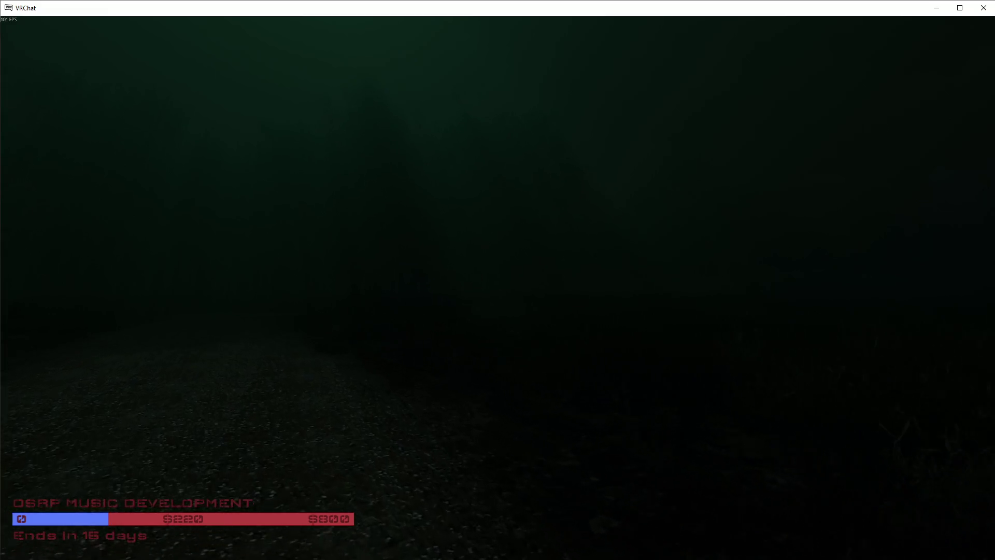
key(Tab)
scroll(500, 316, down, 8)
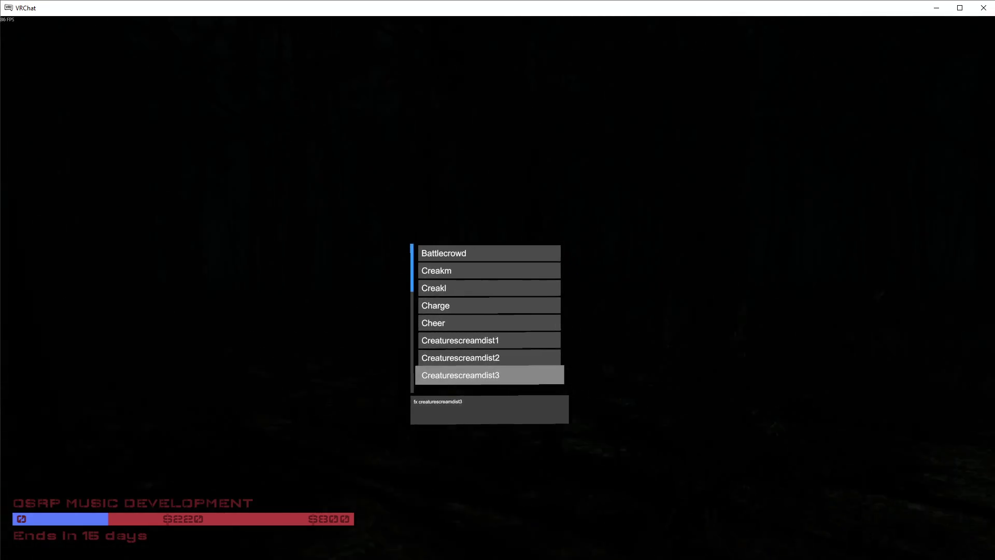
Browse the Sfx list past Mysticwind, Treecreak and Creaks, then play Woodcrack
key(Down)
key(Down)
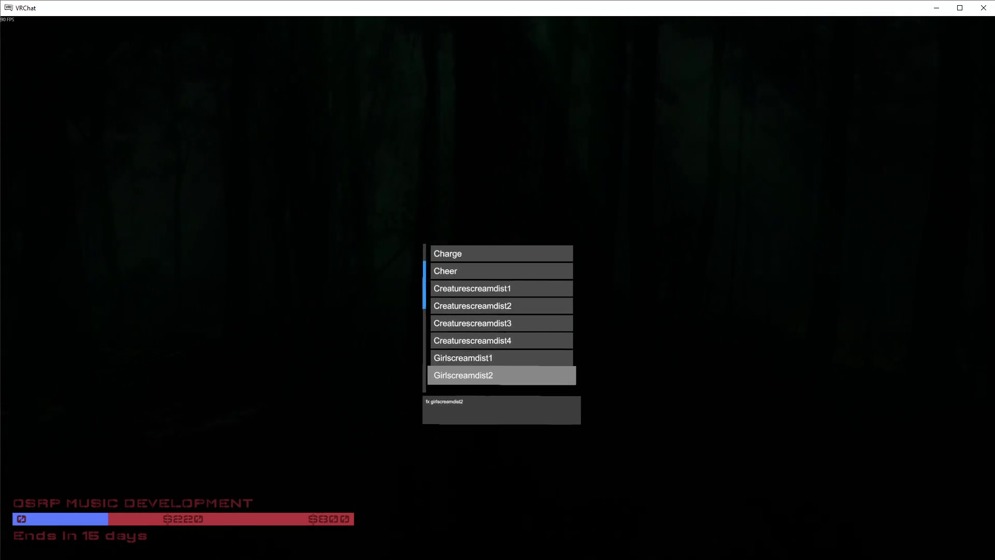
key(Down)
key(Down)
key(Down)
key(Up)
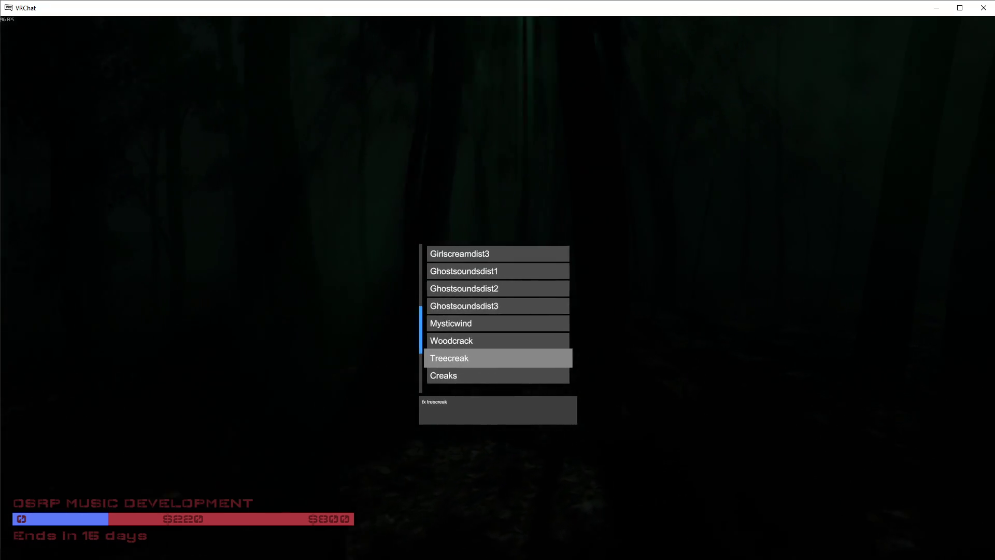
key(Down)
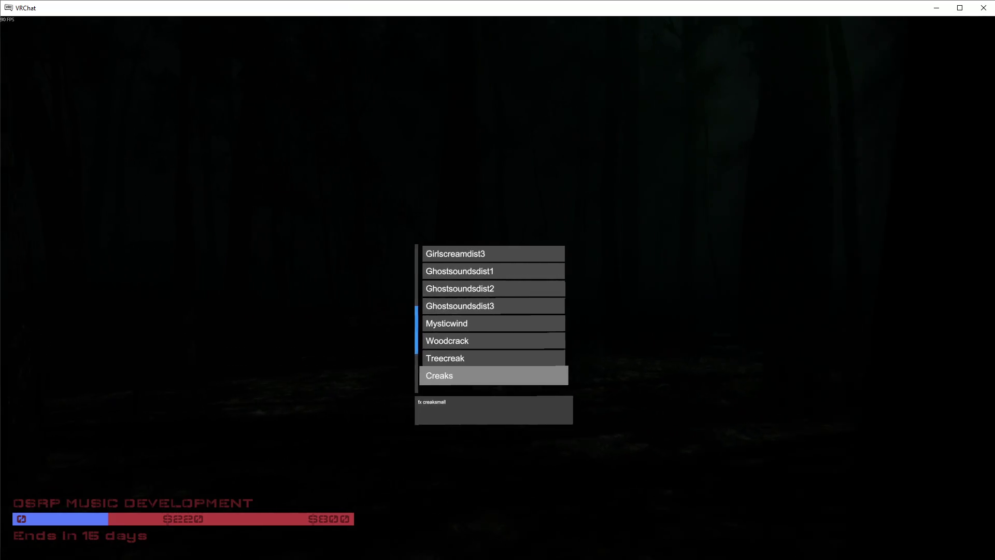
key(Up)
key(Up)
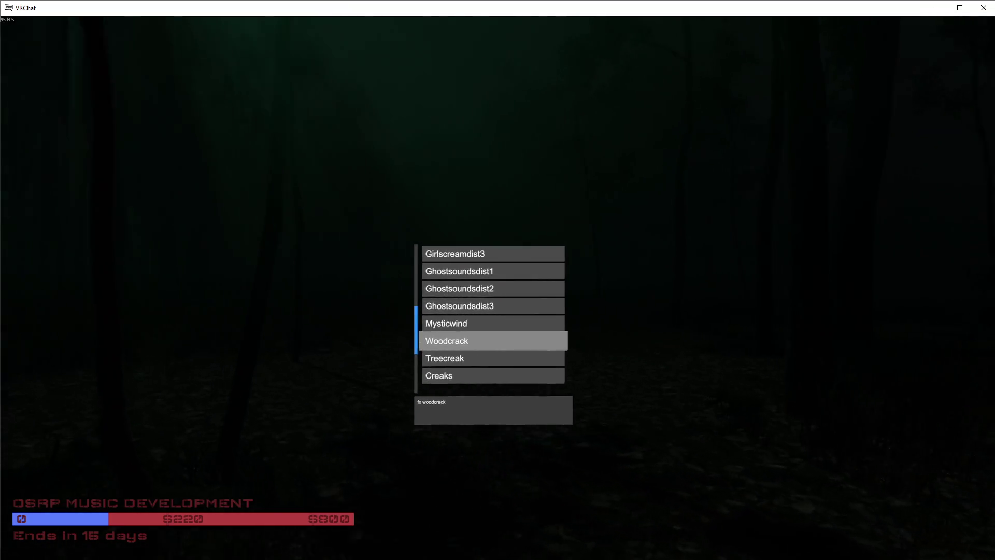
key(Return)
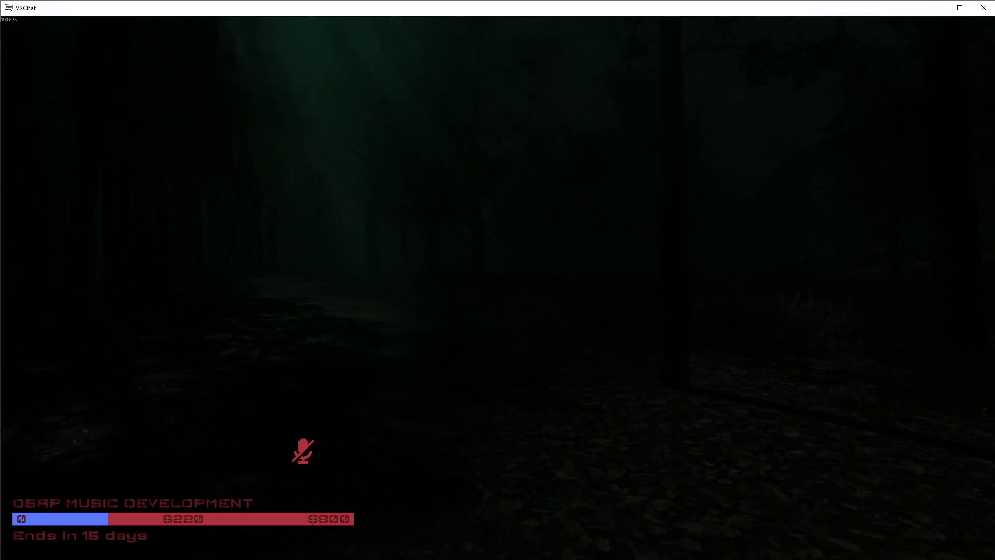
Spawn a Musket from the Props category, skipping past the Target prop options
key(Tab)
key(Down)
key(Down)
key(Down)
key(Return)
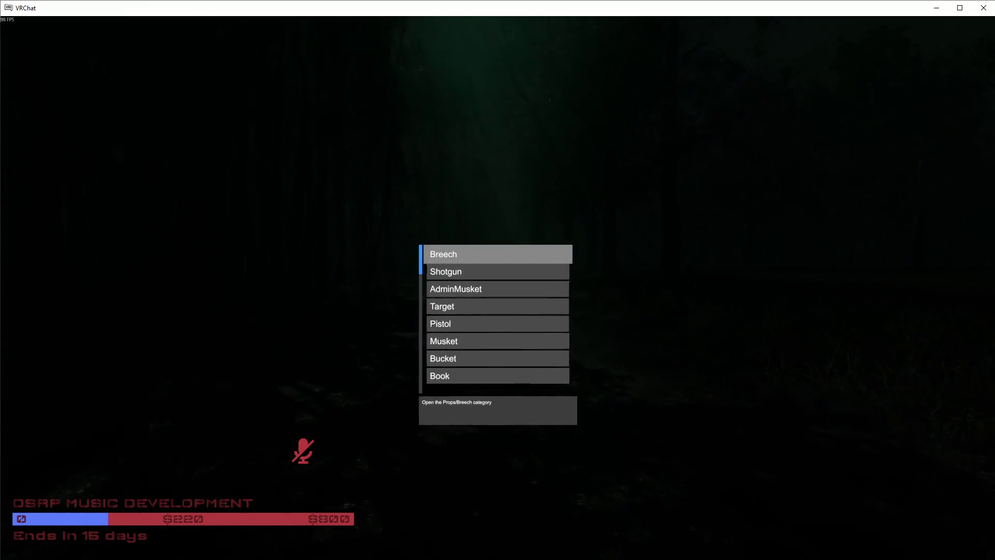
key(Down)
key(Down)
key(Return)
key(BackSpace)
key(Down)
key(Down)
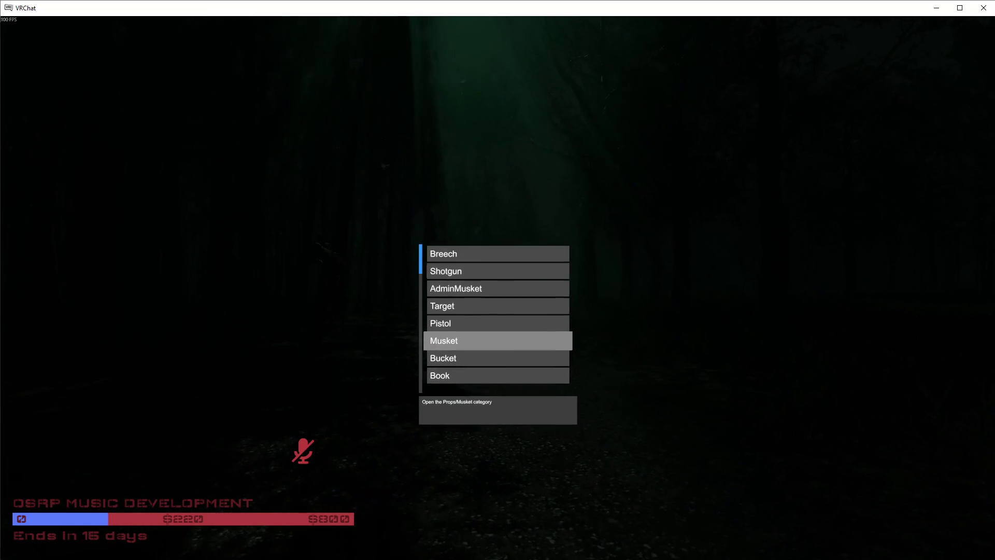
key(Return)
key(Return)
key(BackSpace)
key(Escape)
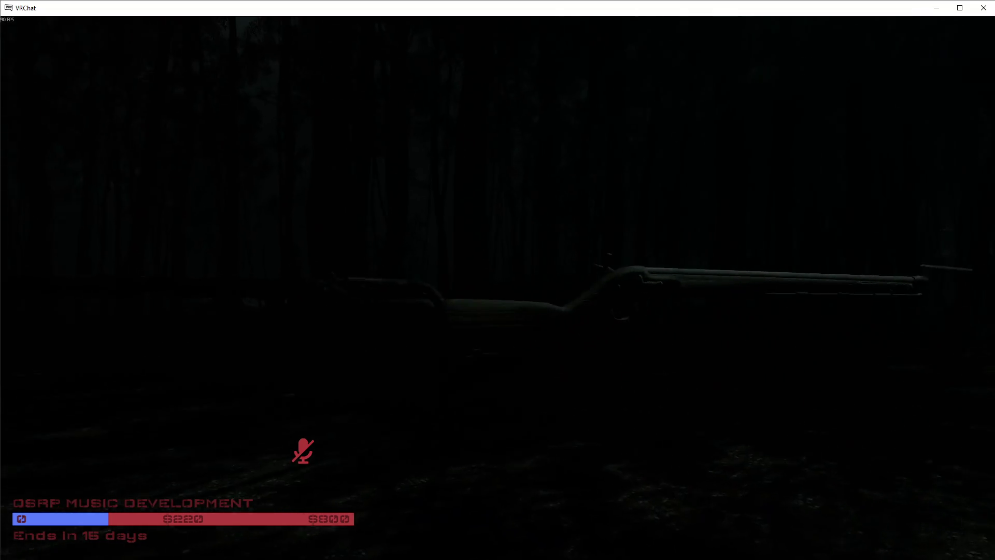
key(Tab)
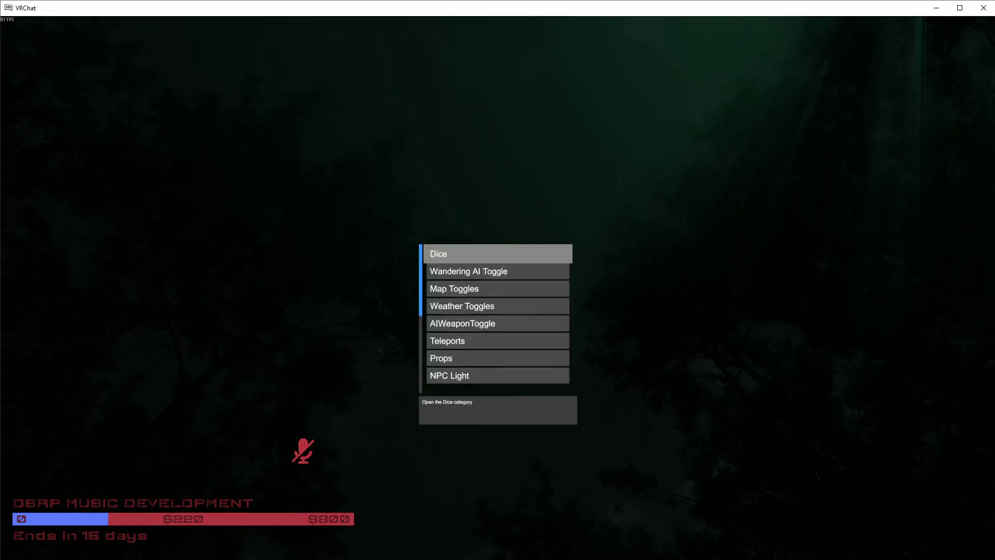
In Wandering AI Toggle, switch on Wandering Lvl 0 and GROUP 2, then close the menu
key(Down)
key(Down)
key(Down)
key(Down)
key(Down)
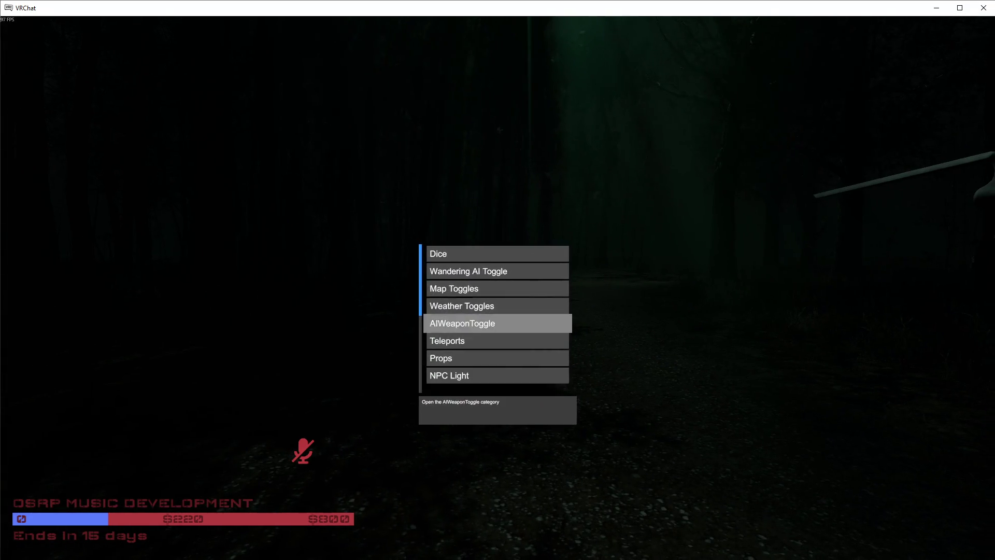
key(Up)
key(Return)
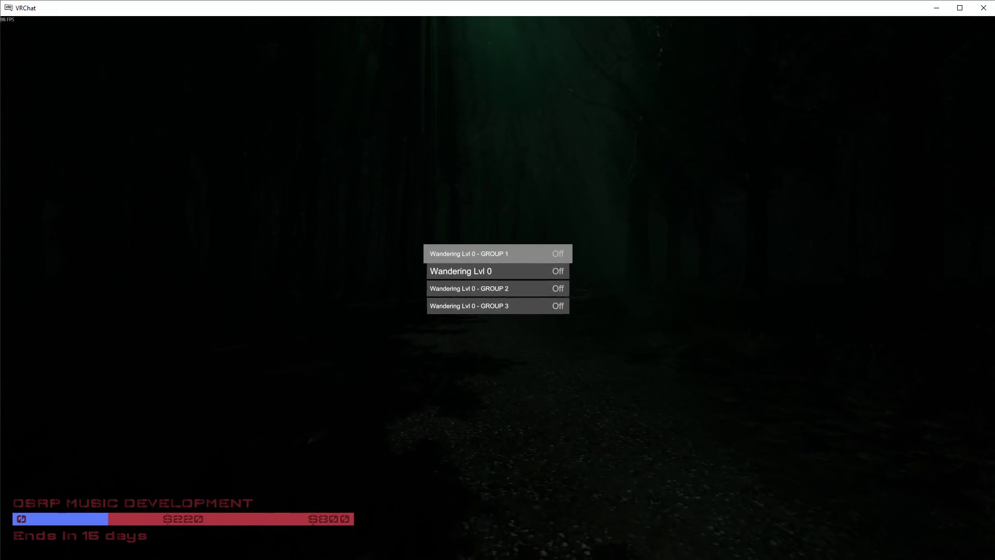
key(Return)
key(Down)
key(Return)
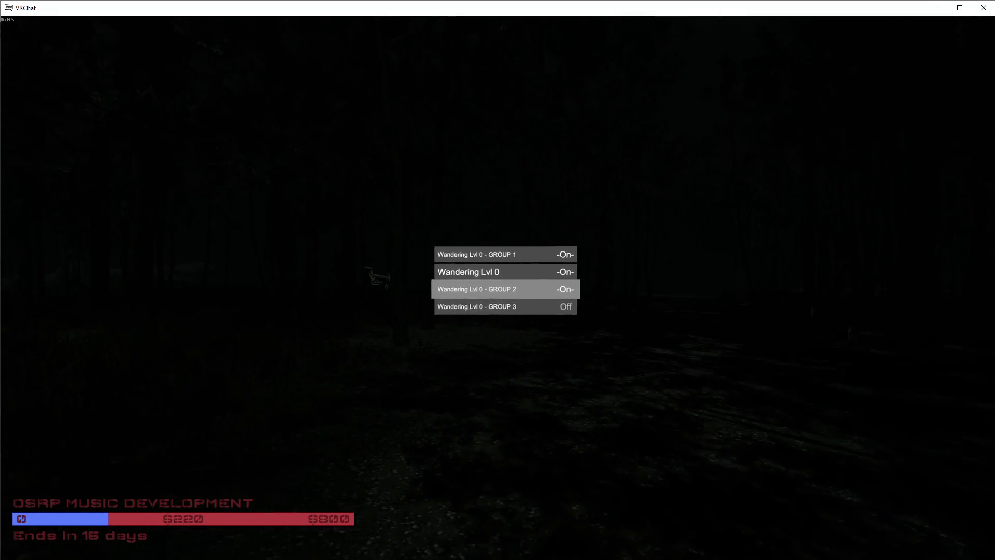
key(Escape)
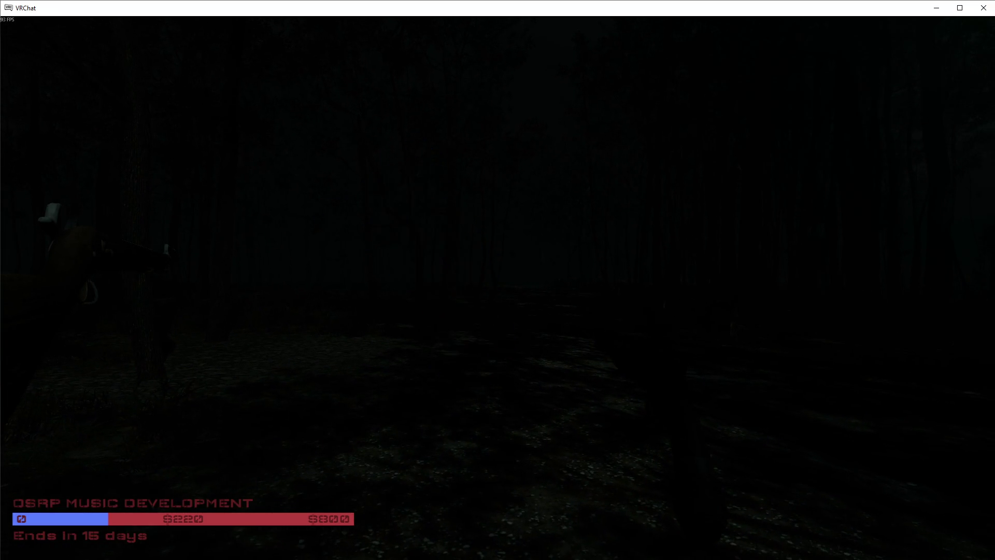
key(v)
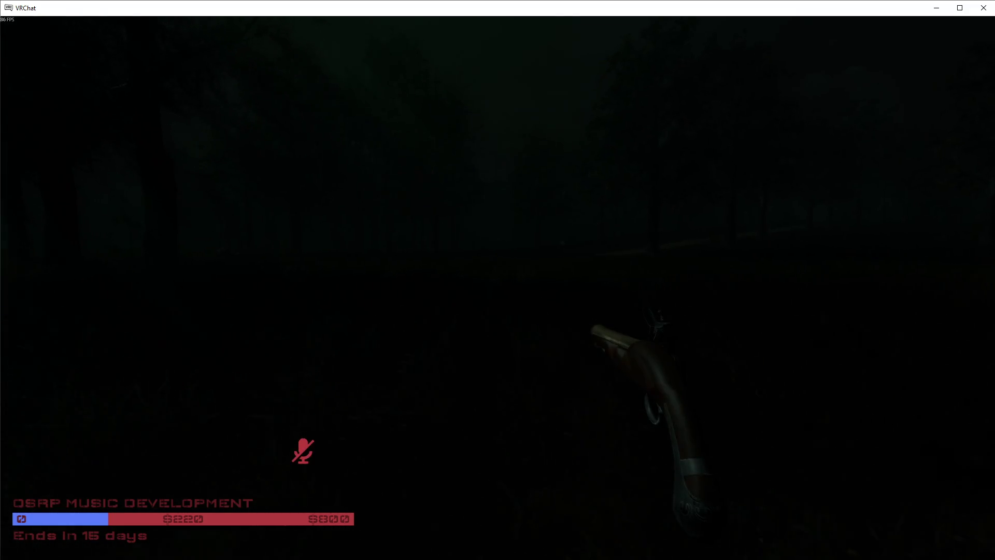
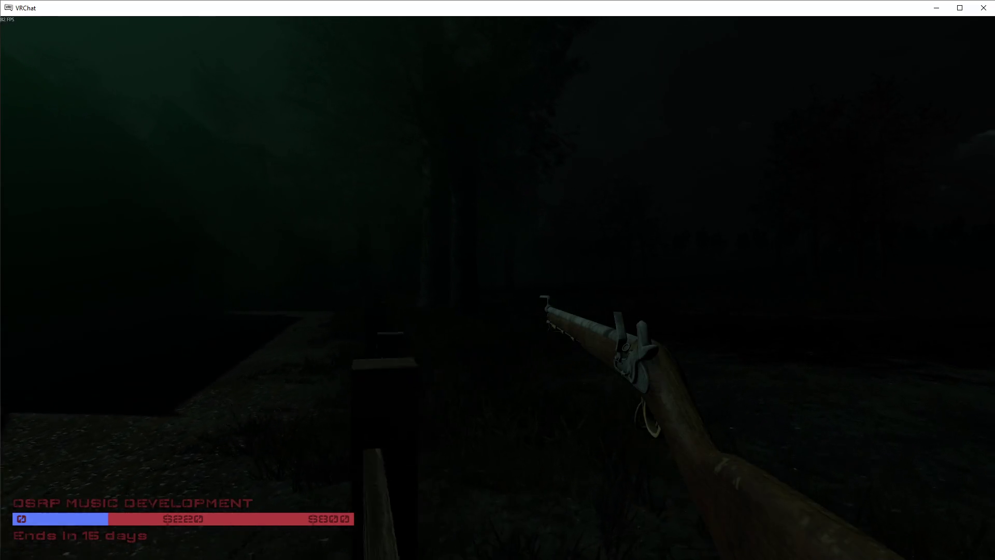
Walk up to the fence and pick the rifle up off the rail
key(v)
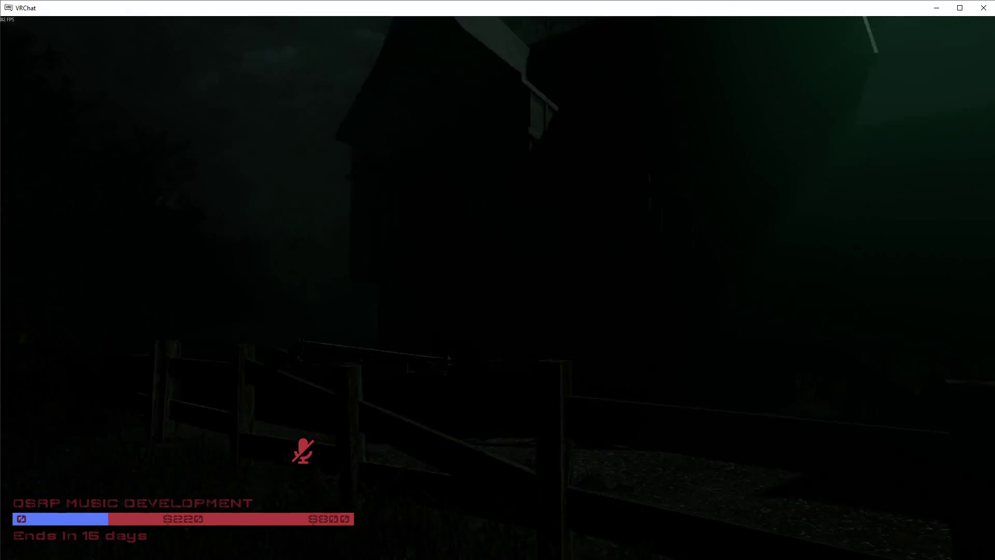
key(w)
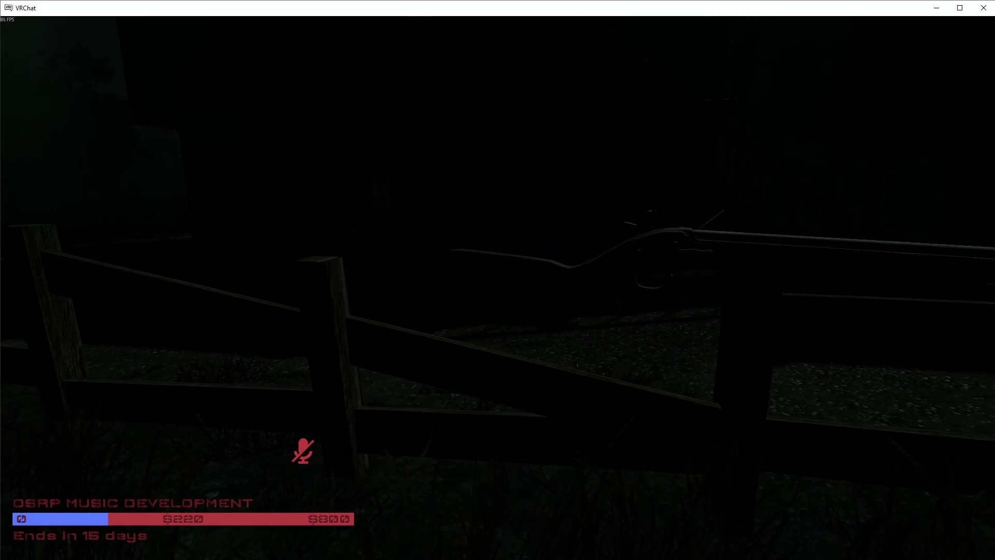
click(498, 288)
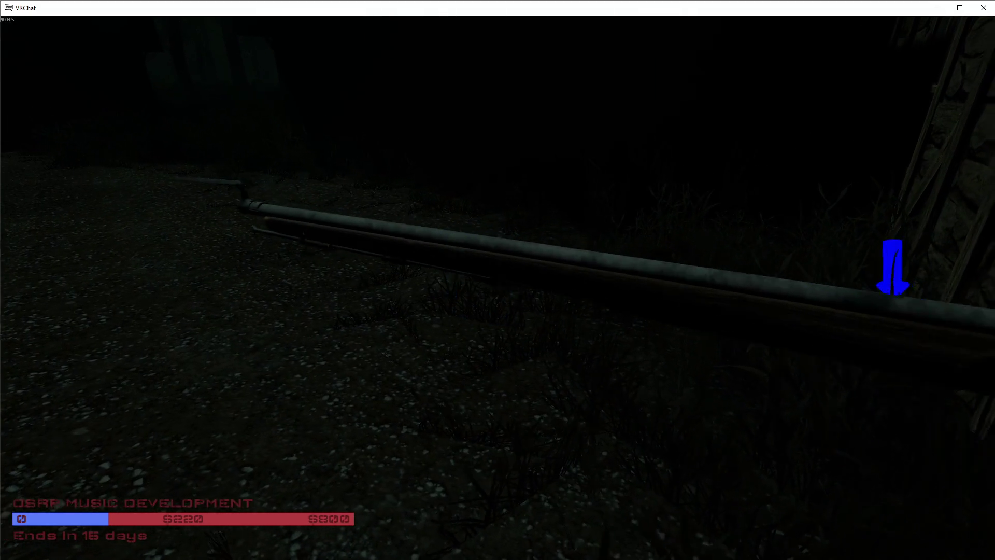
click(498, 280)
Carry the rifle along the foggy path into the forest, regrabbing it on the way
key(v)
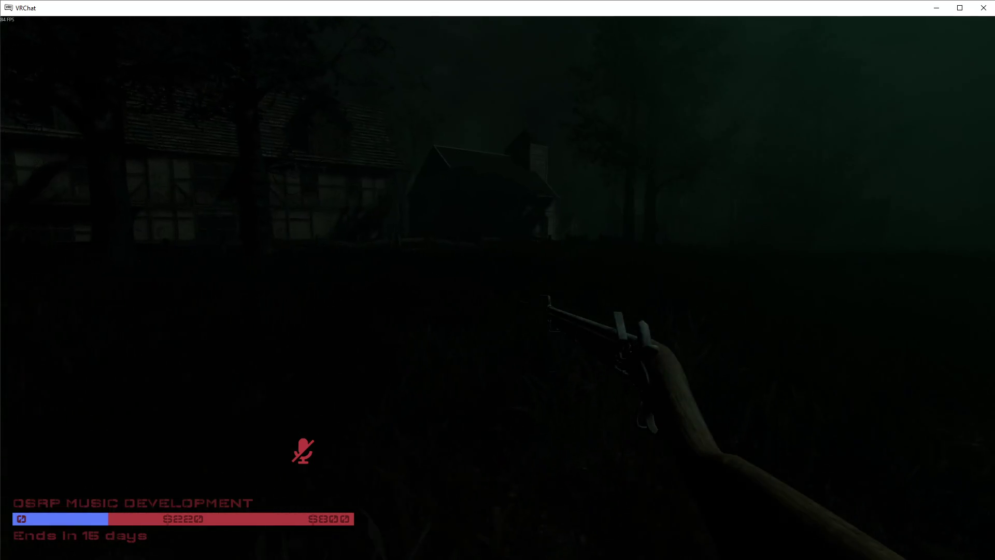
key(w)
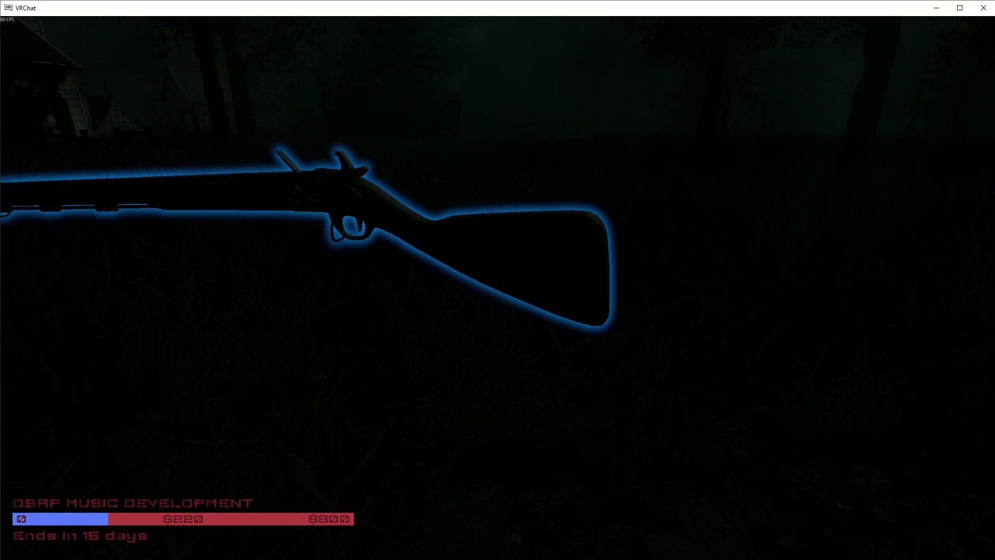
click(498, 280)
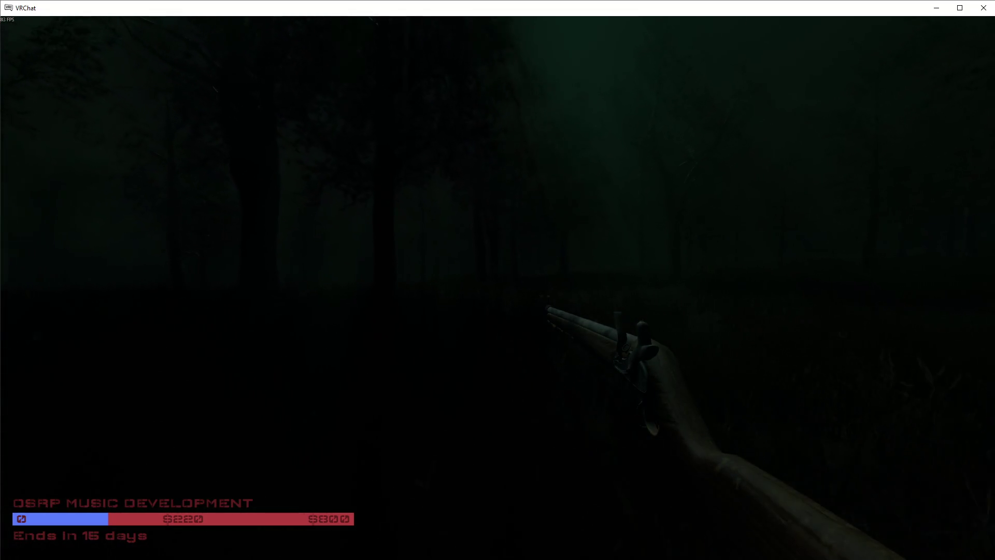
key(v)
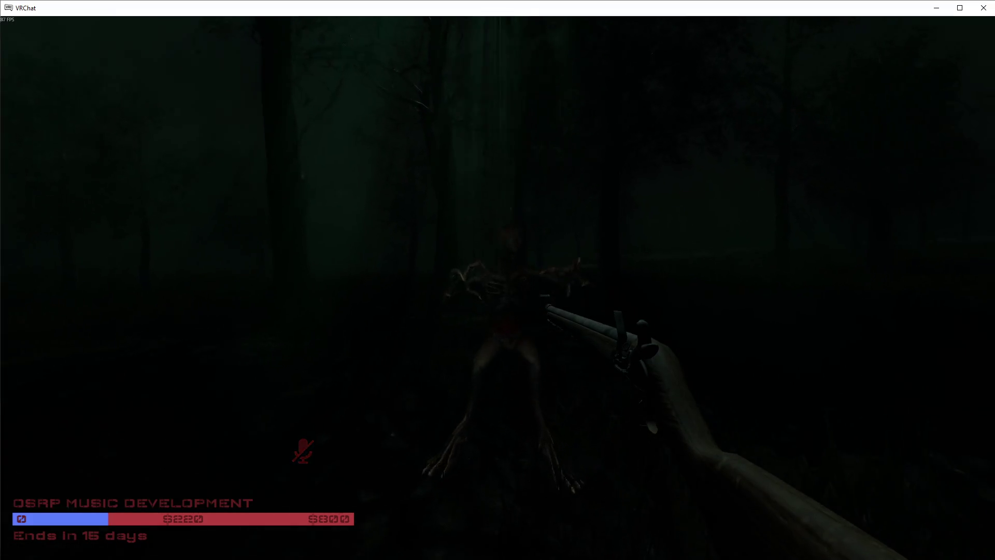
Turn away from the creature, fire the rifle, drop it and grab it back
key(v)
key(v)
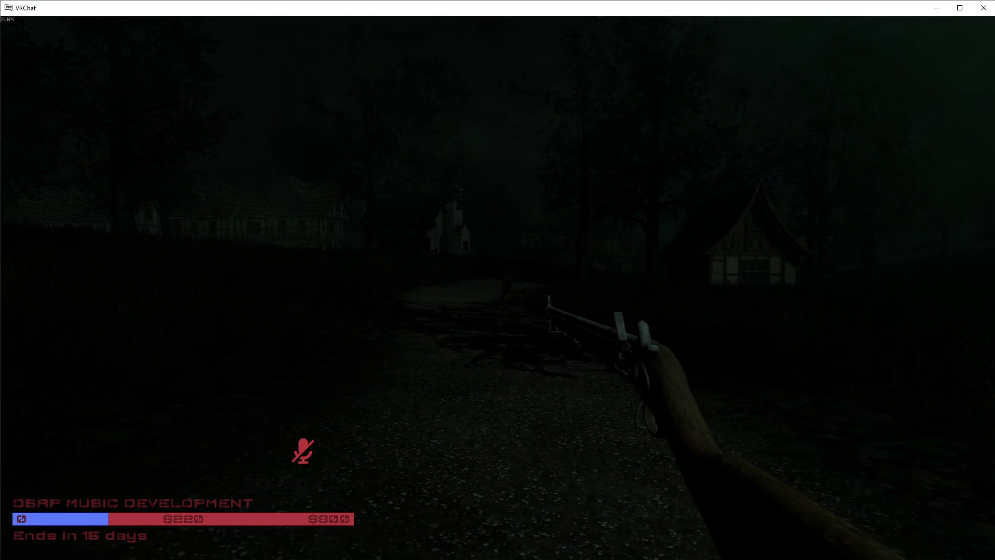
click(498, 279)
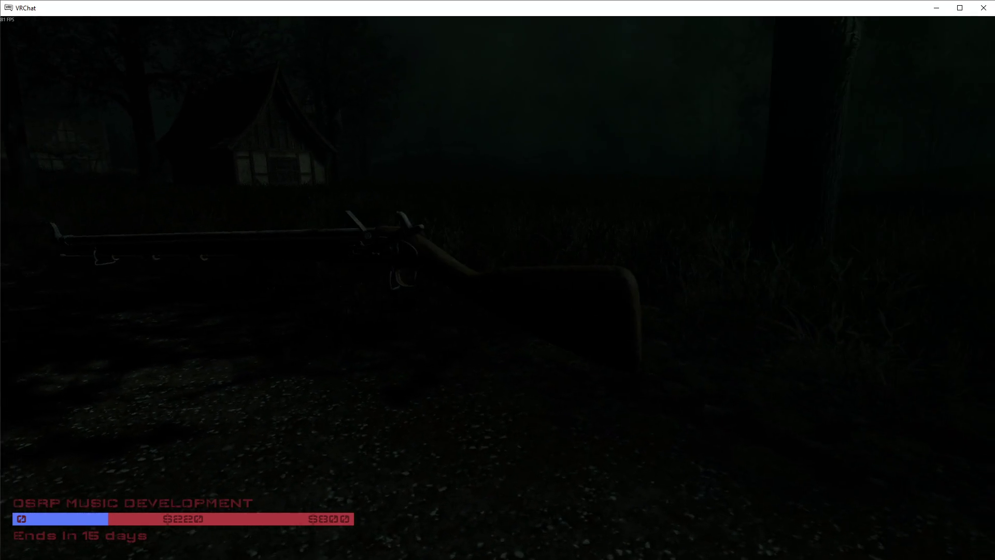
right_click(498, 280)
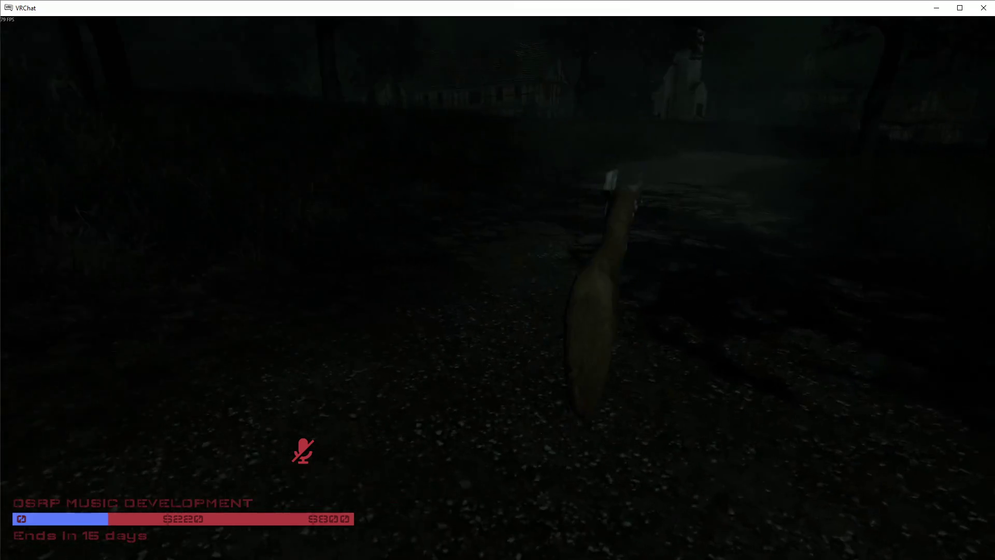
click(498, 280)
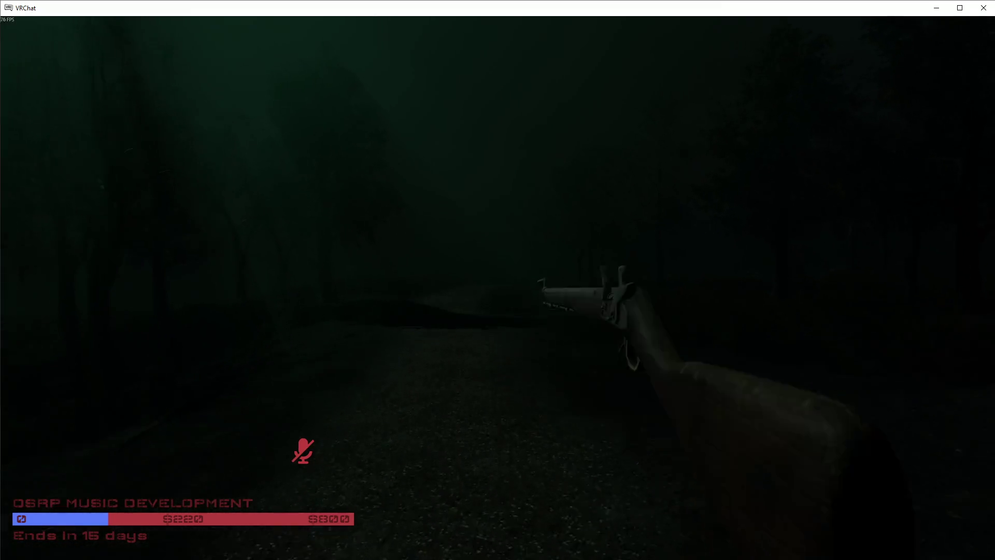
Walk the forest path past the timber-framed houses toward the dark building
key(v)
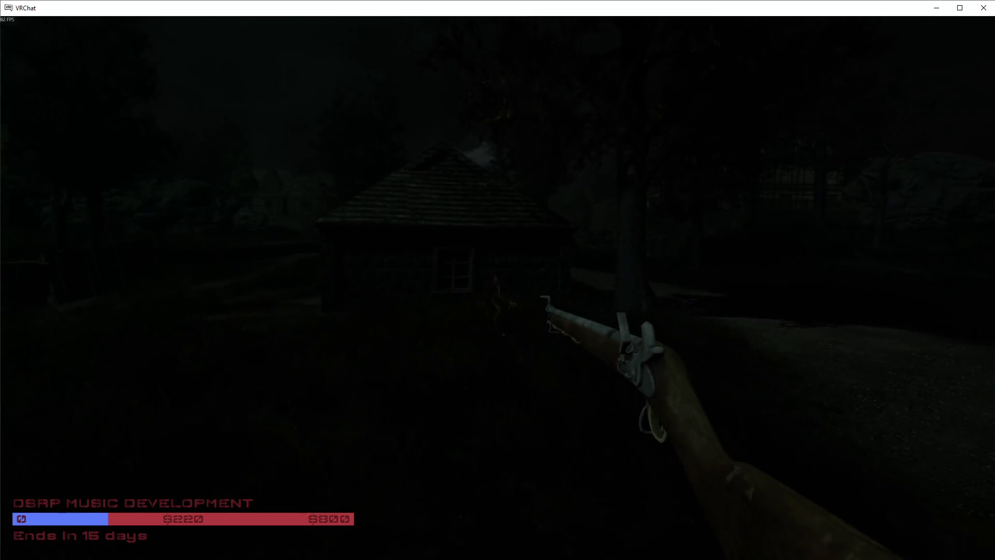
key(v)
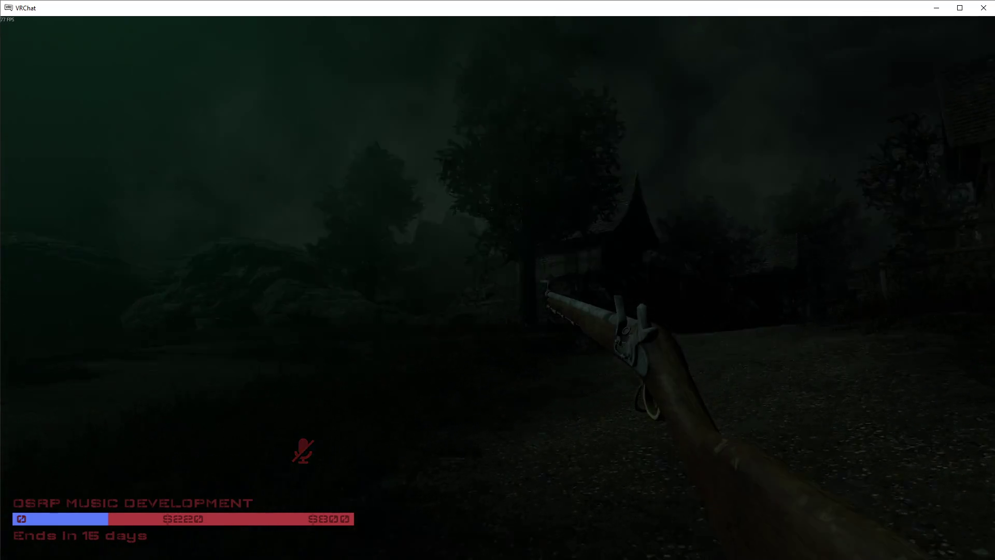
key(v)
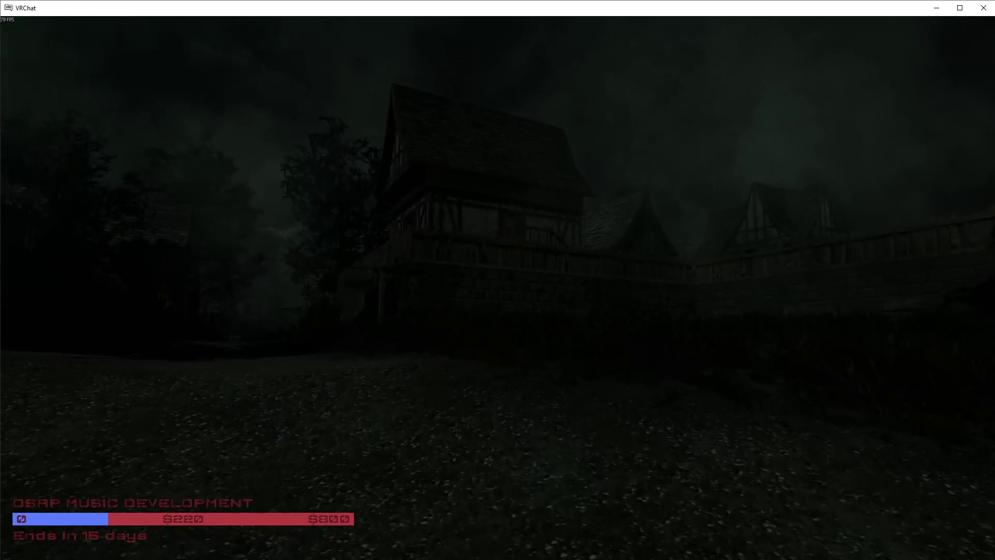
key(v)
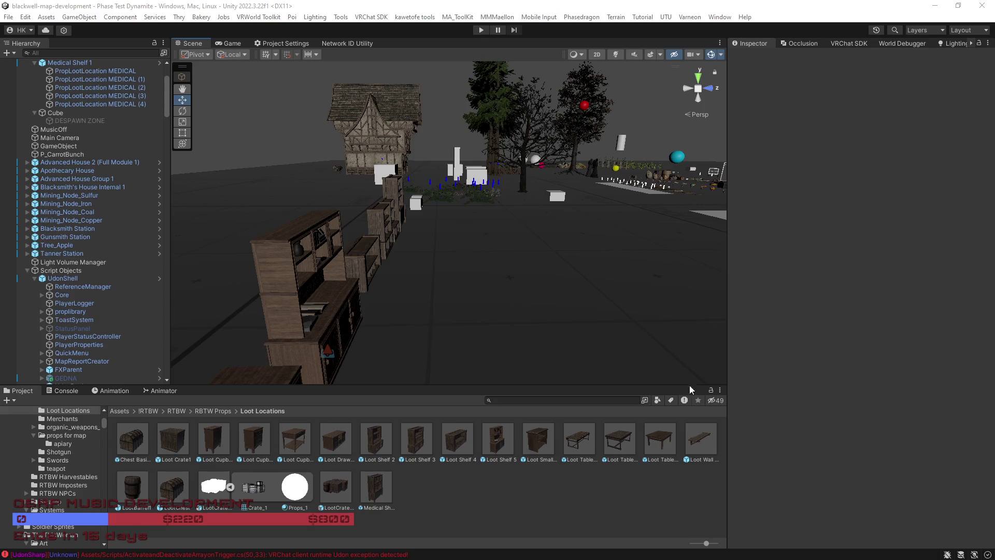
drag(602, 306, 599, 287)
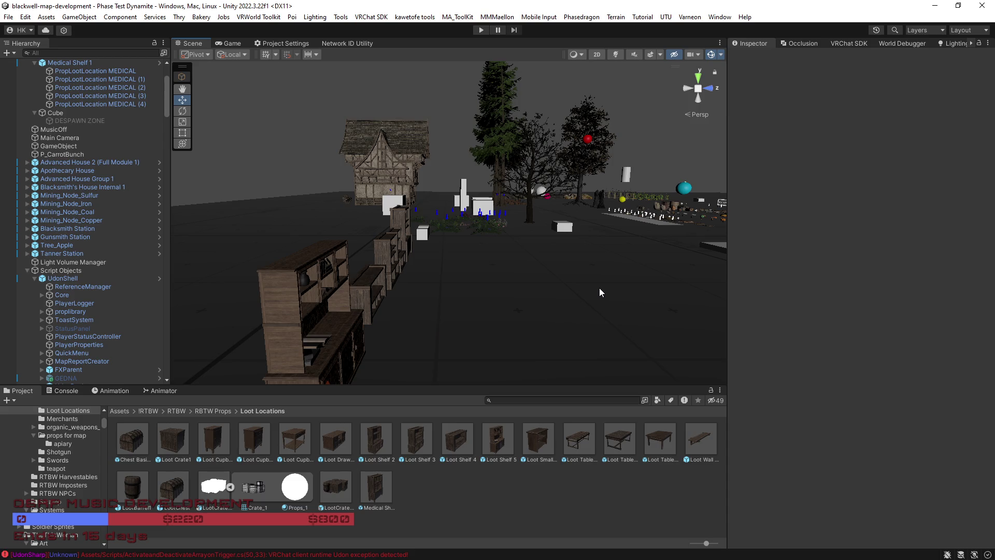
mouse_move(620, 284)
mouse_down()
mouse_move(529, 284)
mouse_move(433, 311)
mouse_move(400, 300)
mouse_move(611, 282)
mouse_move(766, 285)
mouse_move(764, 268)
mouse_move(766, 316)
mouse_move(754, 352)
mouse_move(754, 318)
mouse_move(709, 334)
mouse_move(888, 334)
mouse_move(896, 345)
mouse_move(869, 350)
mouse_move(947, 359)
mouse_move(75, 329)
mouse_move(72, 354)
mouse_move(197, 338)
mouse_move(24, 341)
mouse_move(919, 348)
mouse_move(864, 358)
mouse_move(929, 350)
mouse_move(664, 351)
mouse_move(724, 360)
mouse_move(767, 334)
mouse_move(788, 344)
mouse_up()
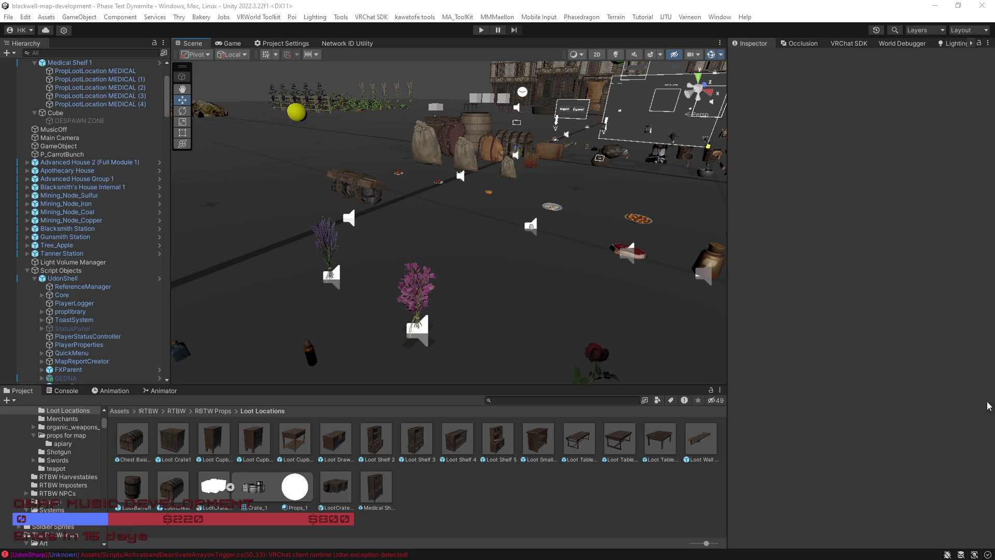
drag(507, 376, 506, 328)
Search the project assets for 'crafting' and look over the Crafting folders found
click(519, 400)
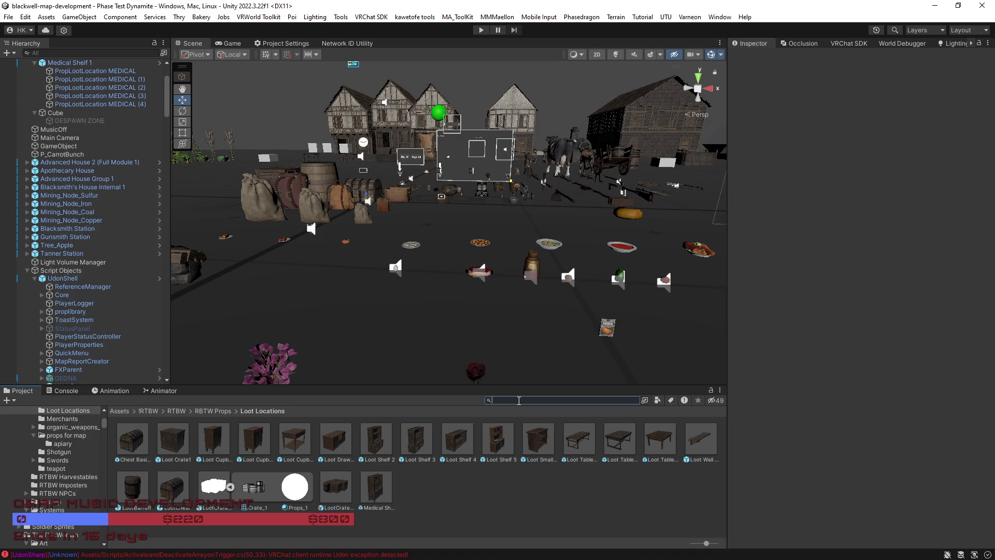
text(crafting)
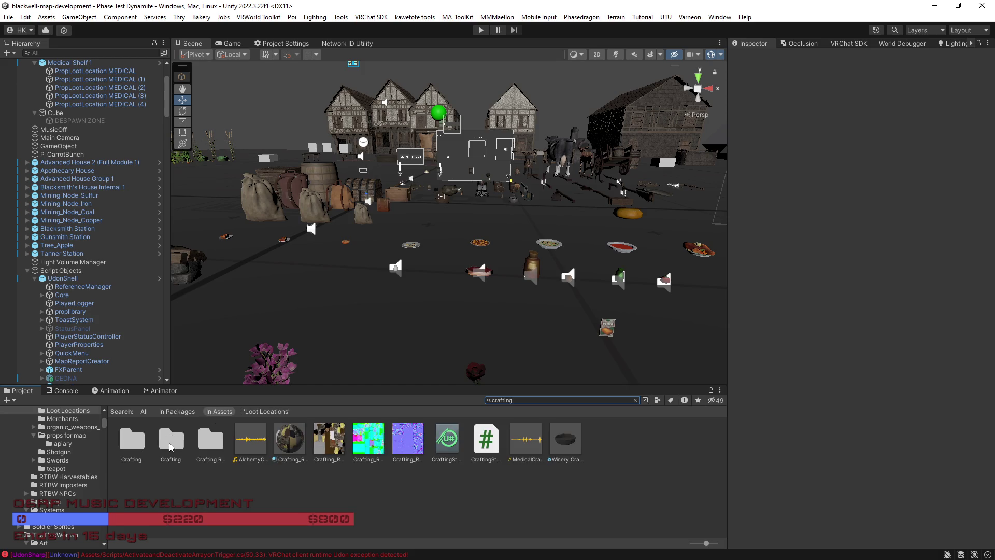
click(167, 445)
click(221, 446)
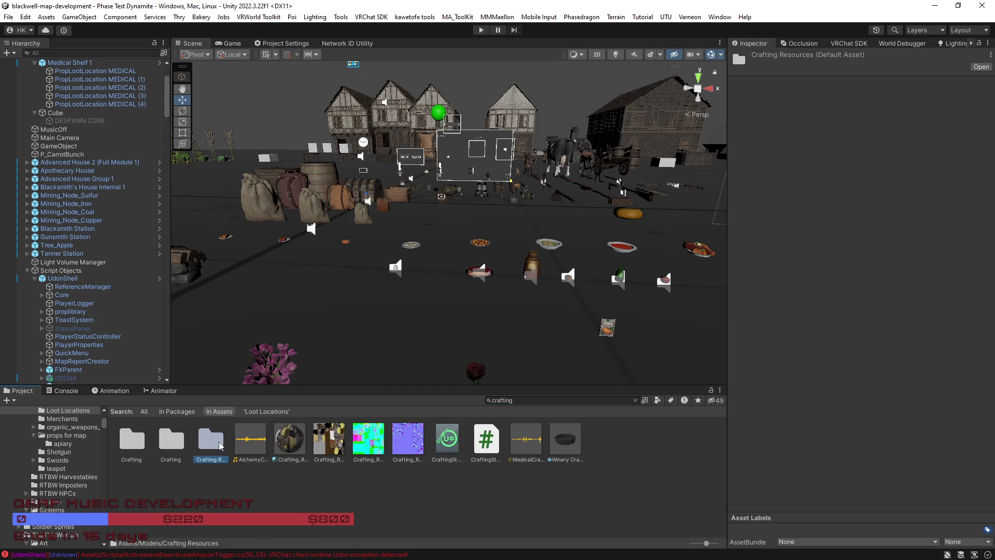
click(171, 442)
click(140, 442)
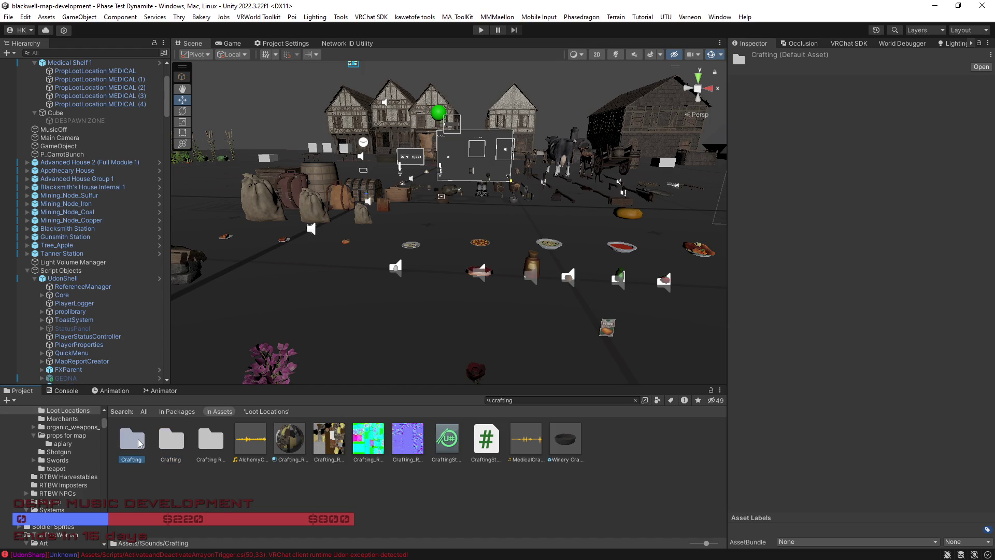
Search for 'artisan' and select the Partisan folder in the results
click(486, 402)
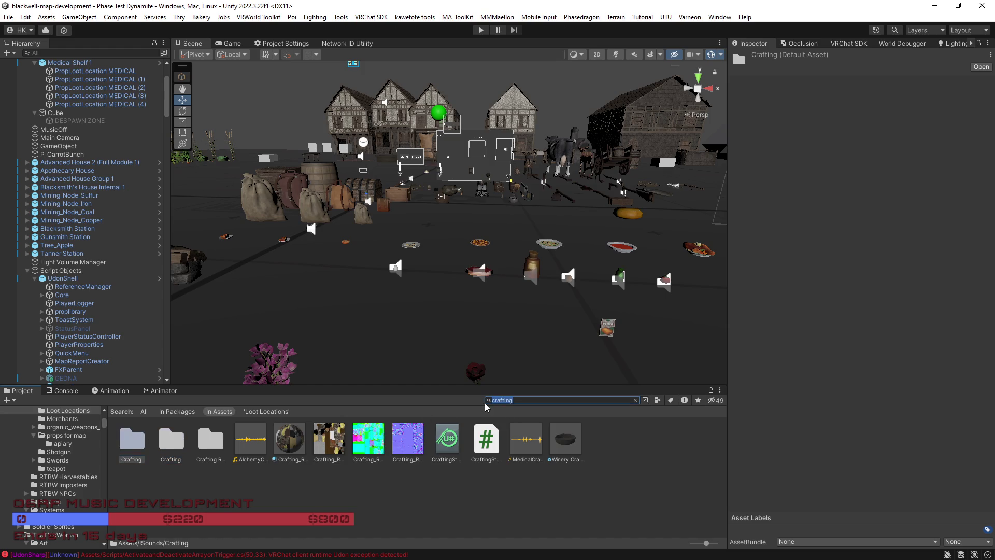
text(artisan)
click(137, 445)
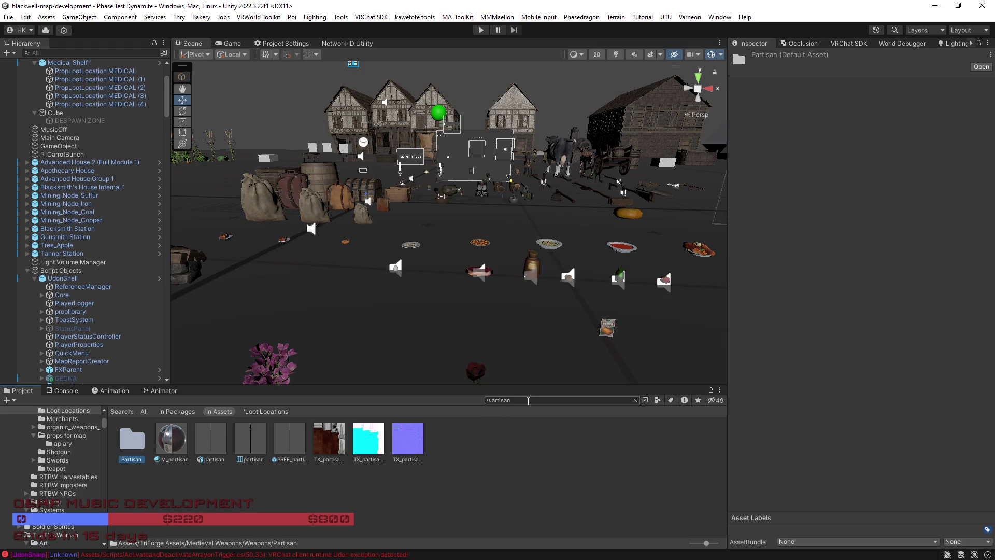
Search for 'raft' and show the AutoHovercraft folder's details in the Inspector
drag(529, 401, 487, 403)
key(BackSpace)
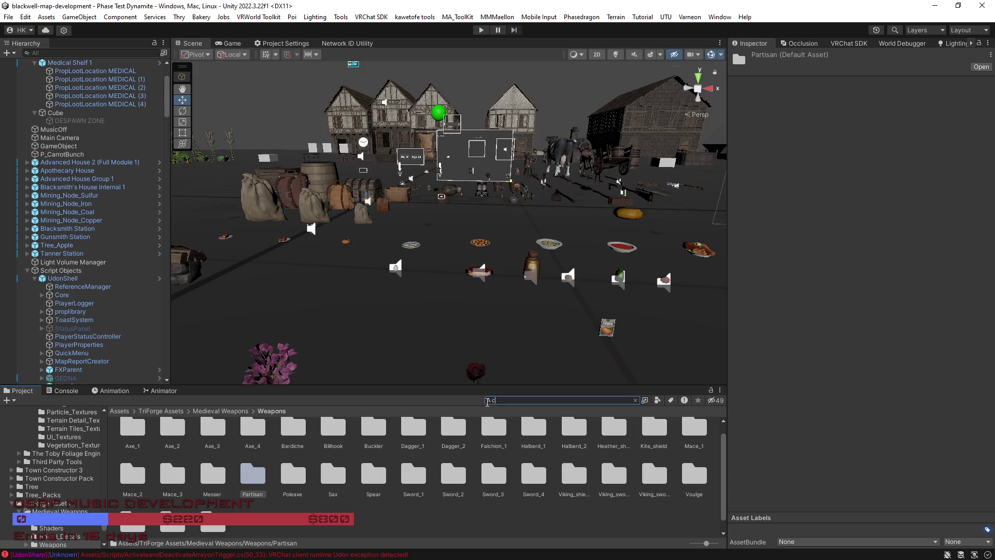
text(raft)
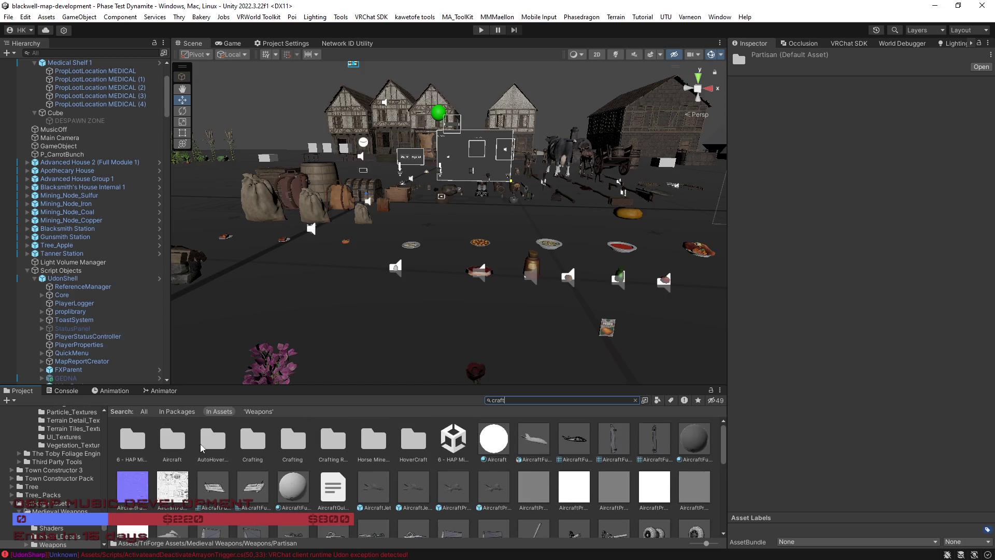
click(295, 441)
click(334, 441)
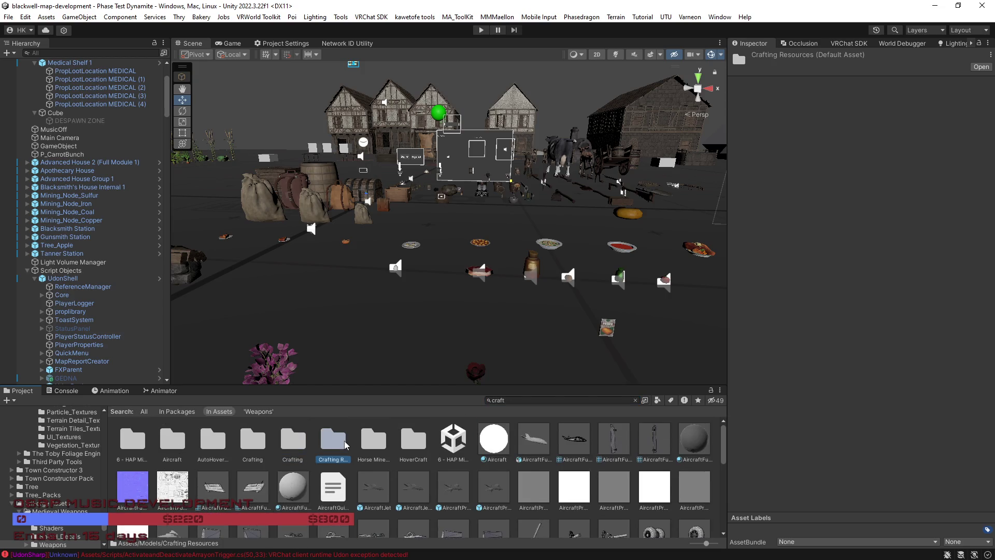
click(406, 442)
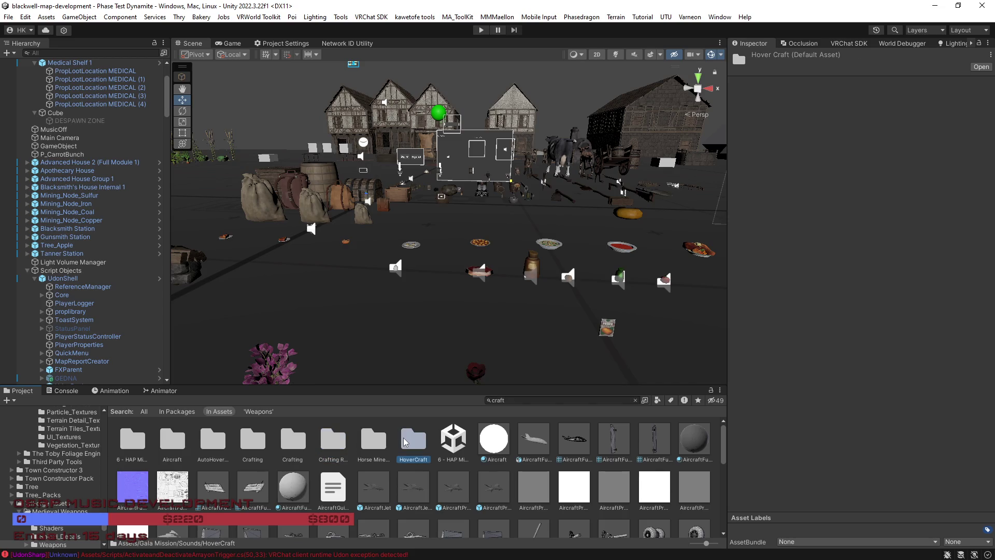
click(293, 445)
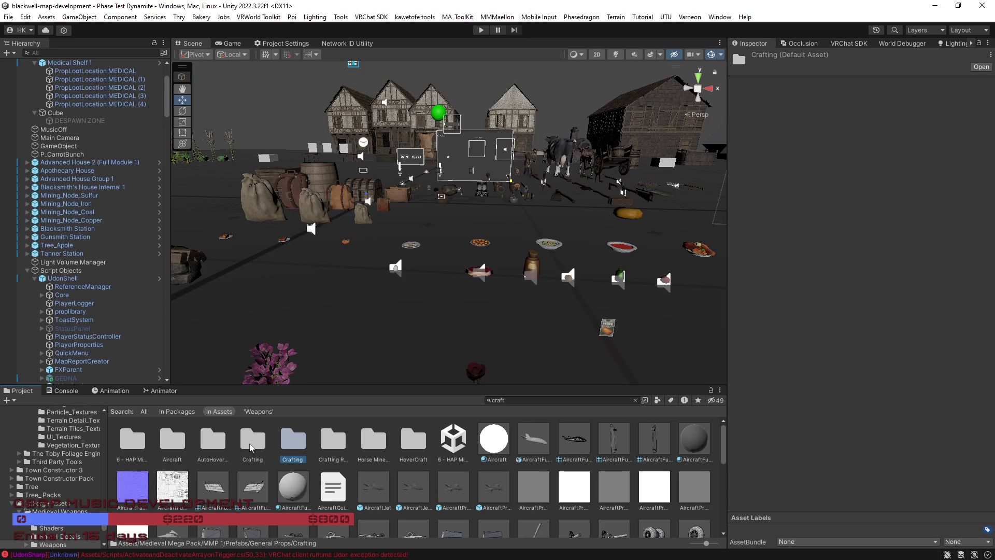
click(251, 445)
click(210, 444)
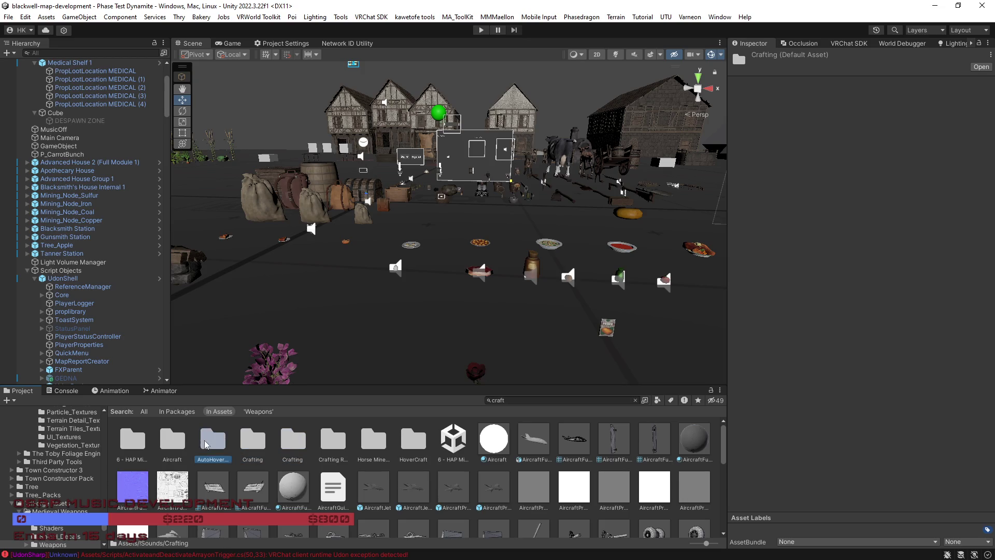
scroll(168, 447, down, 1)
scroll(167, 447, up, 1)
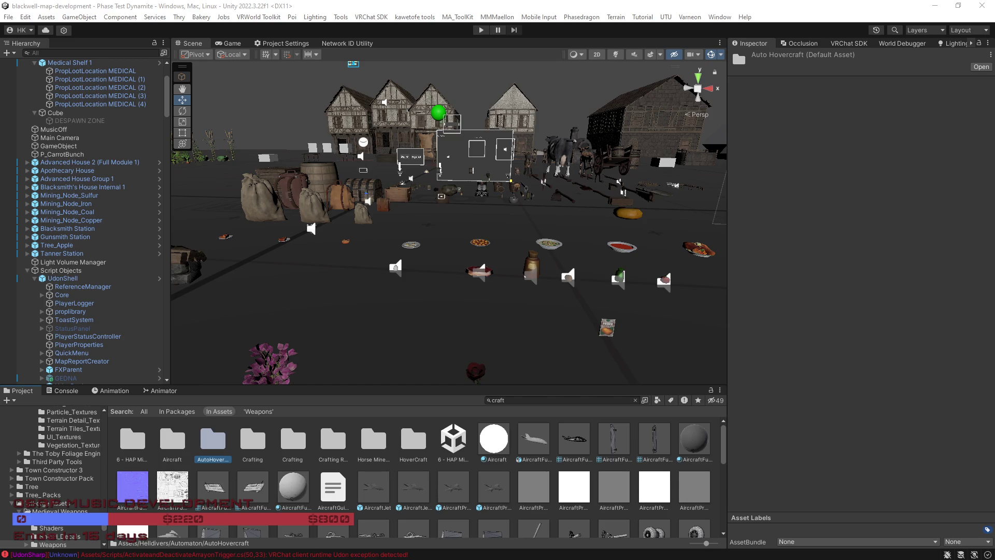
click(518, 401)
Search 'workshop' and open the Workshop - Workbench with Tools - Old and dirty folder
text(workshop)
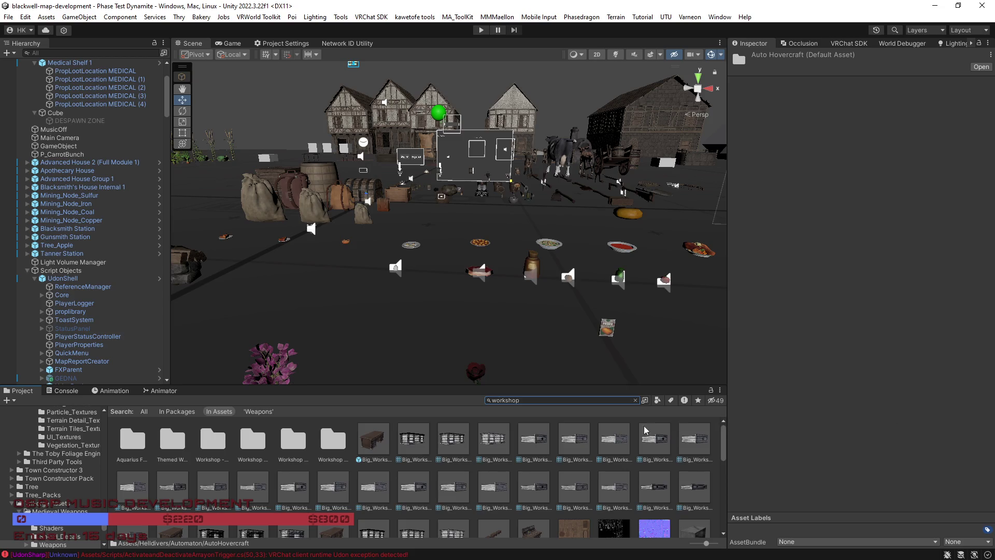
click(291, 456)
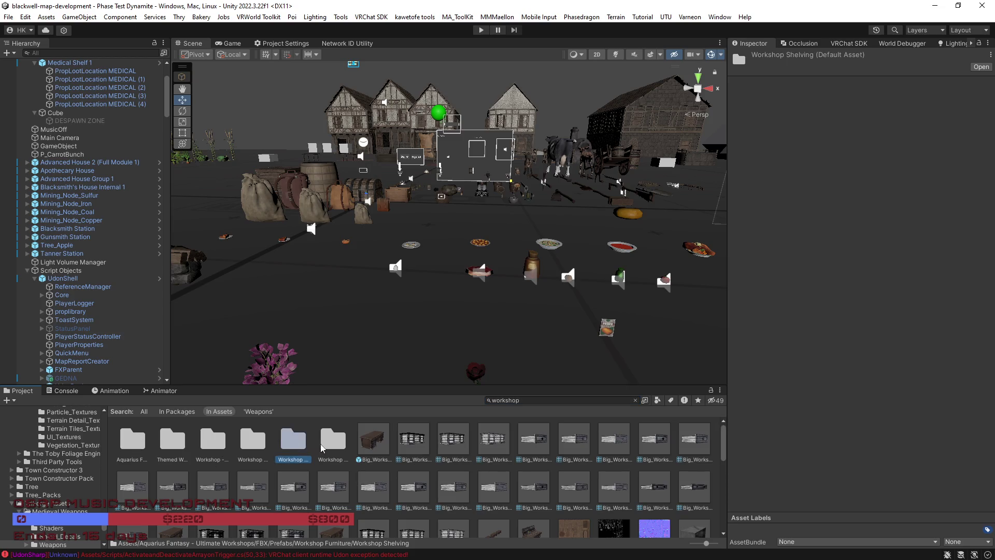
click(332, 447)
click(255, 448)
click(198, 445)
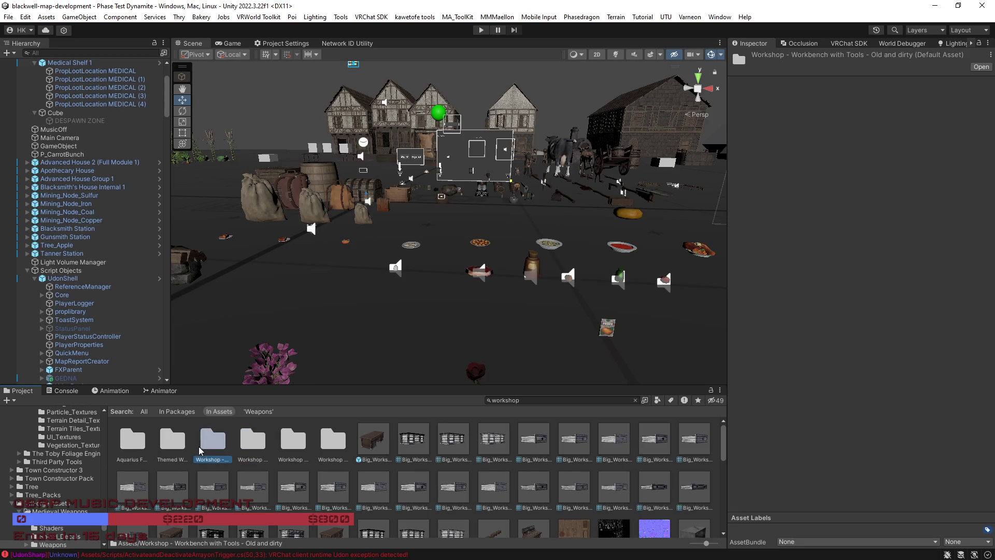
double_click(217, 448)
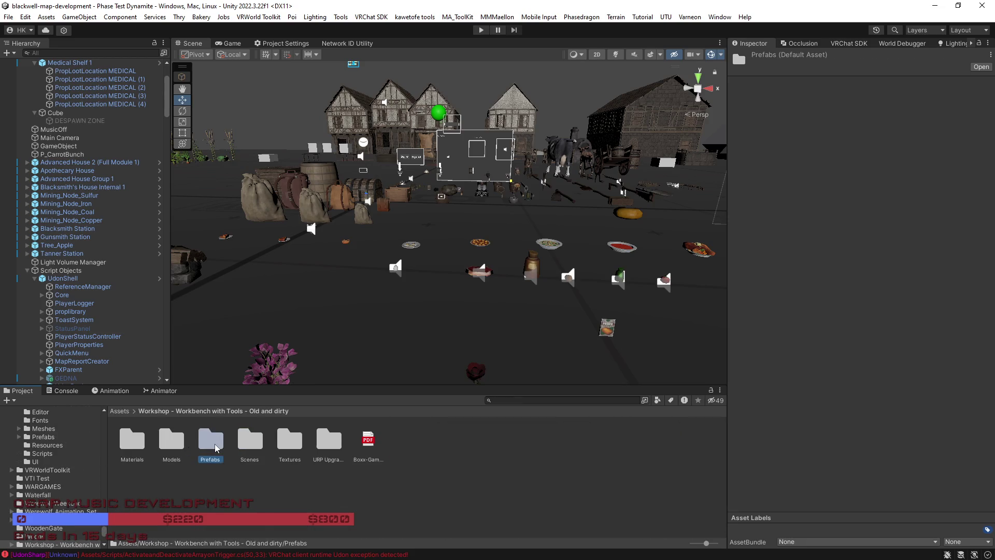
Open the pack's Prefabs folder and preview the Aeration and MetalHolder06_WithTools prefabs
double_click(217, 449)
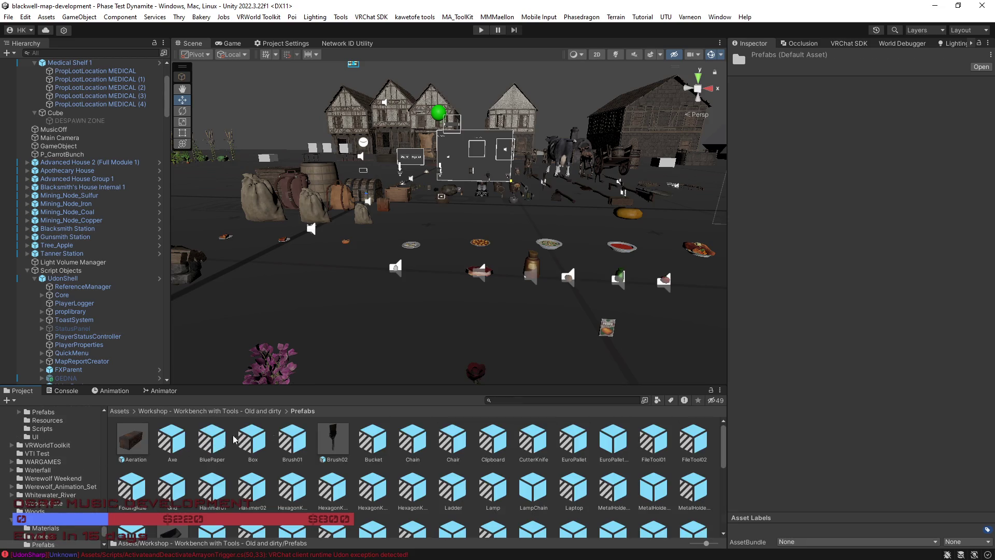
click(133, 440)
mouse_move(876, 464)
mouse_down()
mouse_move(857, 462)
mouse_move(928, 479)
mouse_move(805, 480)
mouse_move(869, 484)
mouse_move(854, 478)
mouse_up()
scroll(495, 483, down, 3)
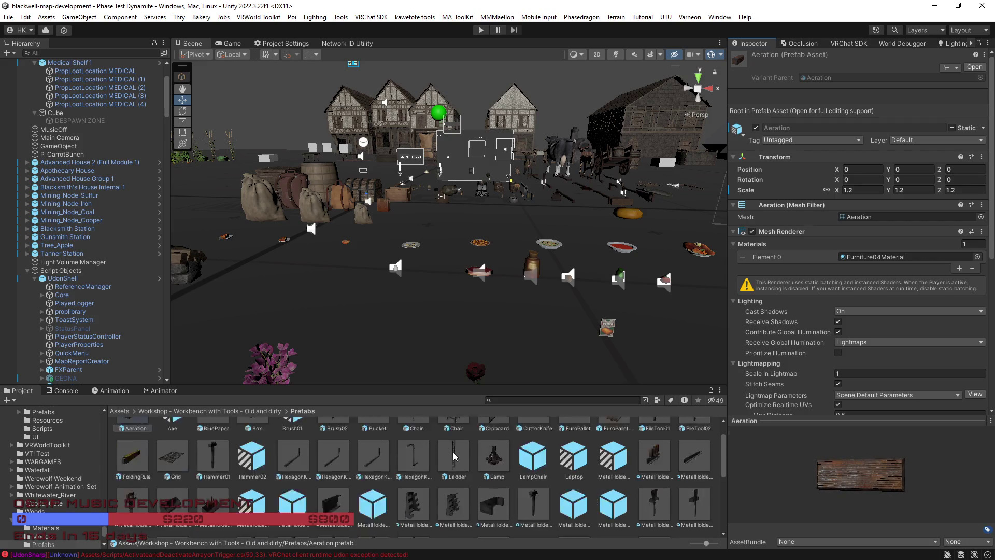
click(450, 446)
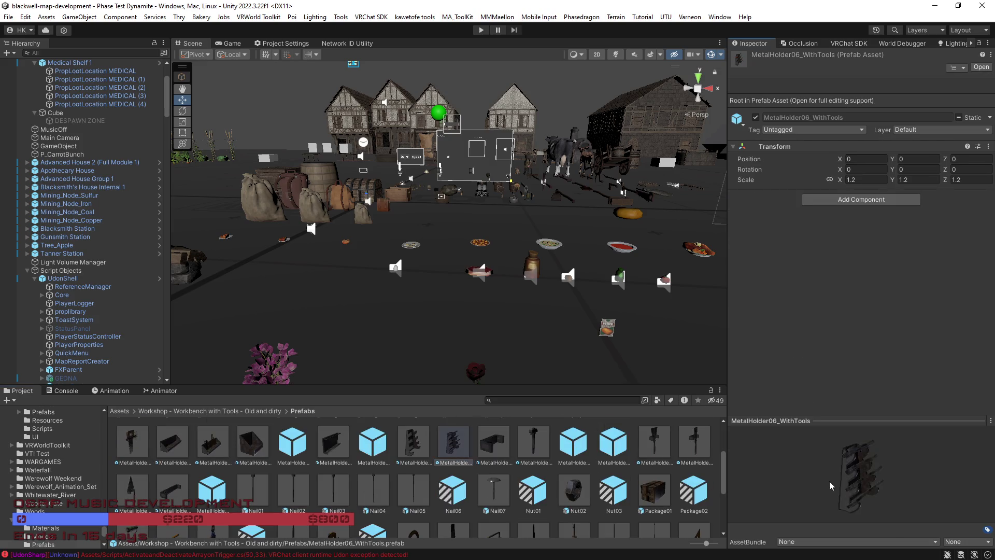
scroll(600, 490, down, 3)
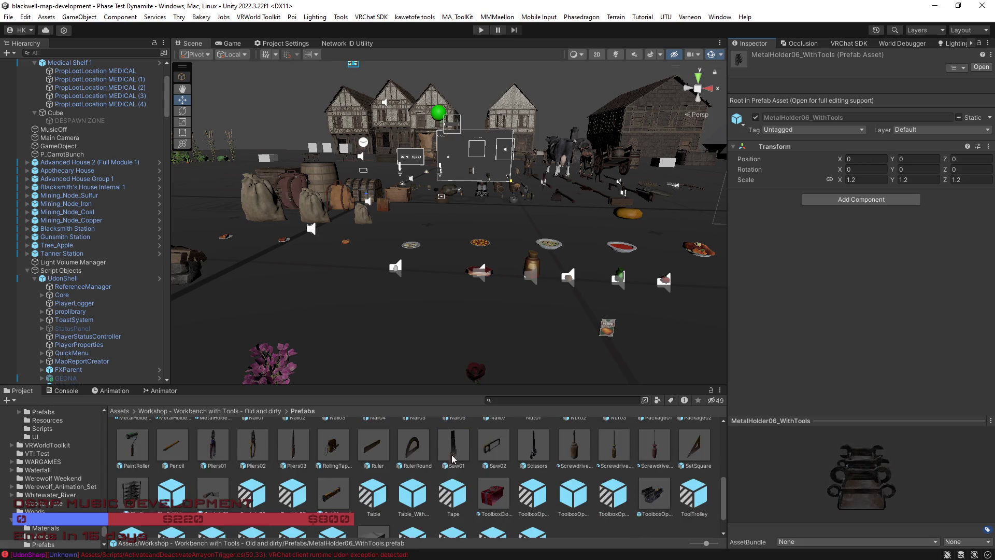
click(555, 400)
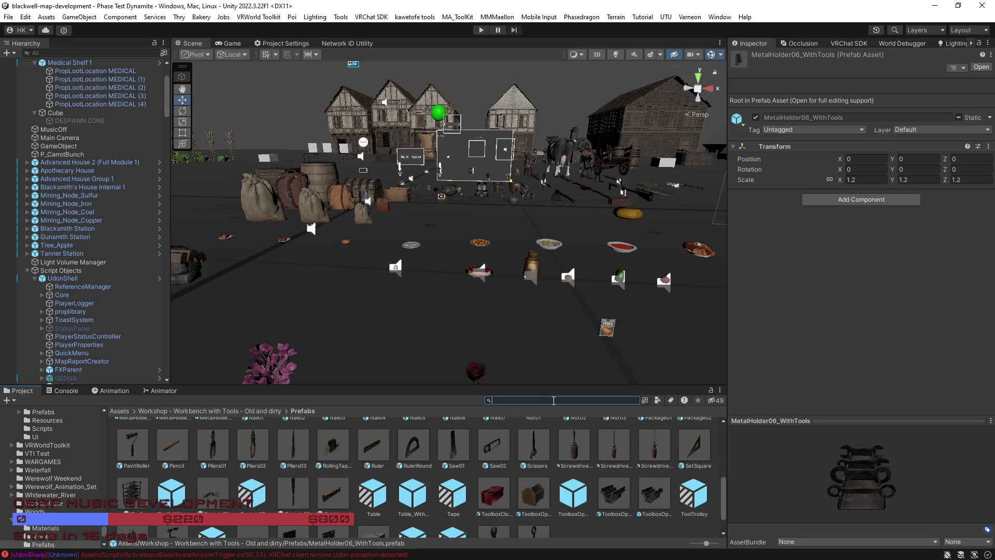
Search 'workshop' and open the Workshop Furniture folder
text(workshop)
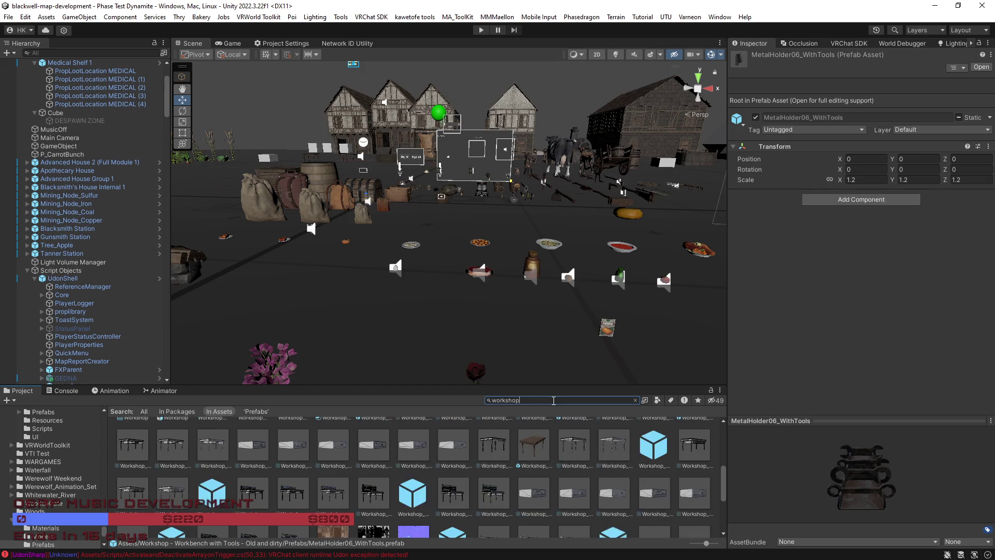
scroll(555, 517, up, 5)
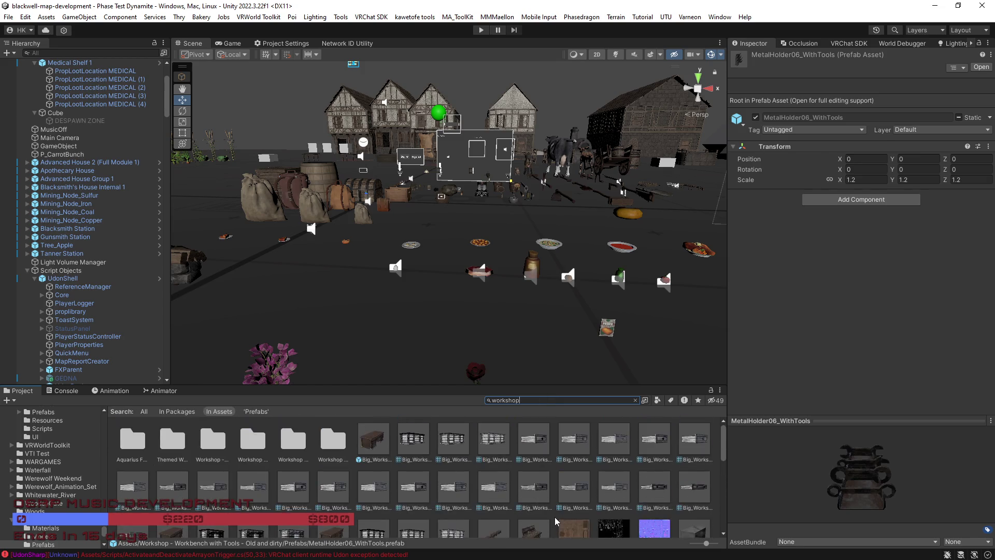
click(181, 443)
click(203, 445)
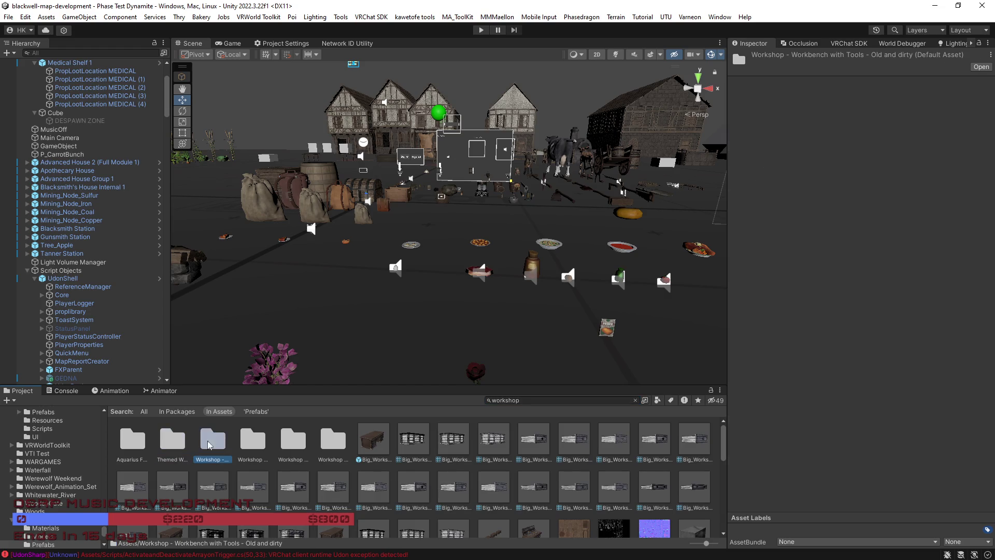
click(253, 447)
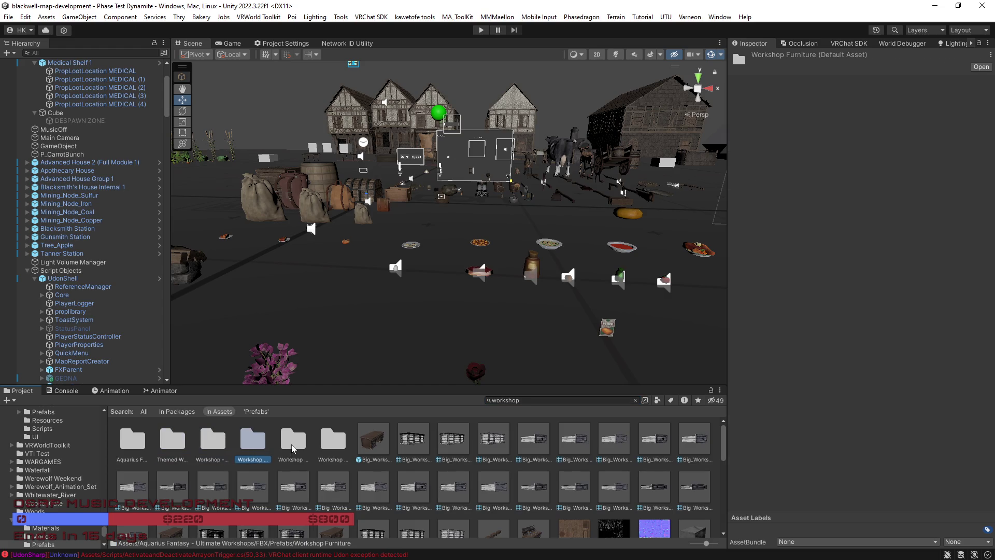
double_click(252, 446)
Browse Chairs, Stools, then open Workshop Tables and inspect Wood_Shelf_Workbench_1A1
click(171, 446)
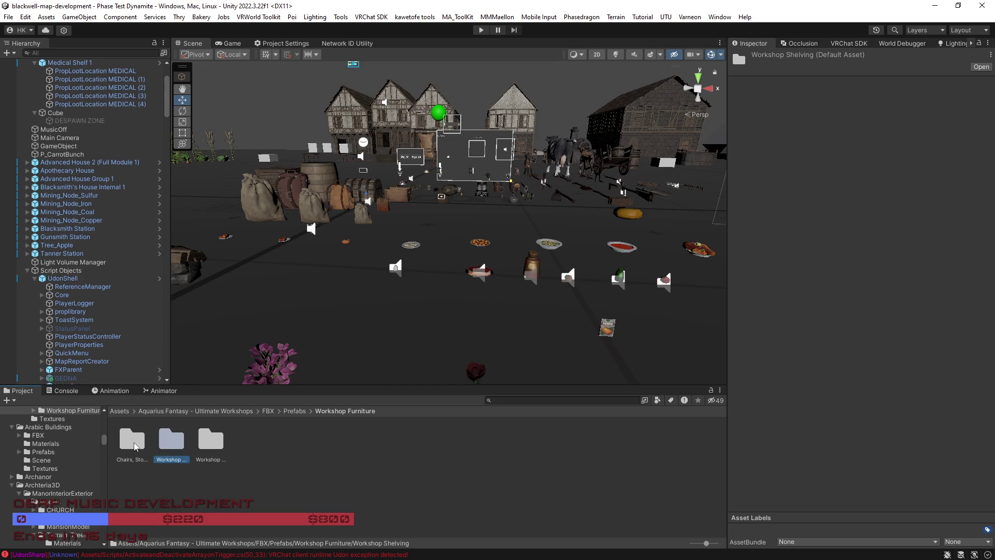
click(135, 445)
click(209, 444)
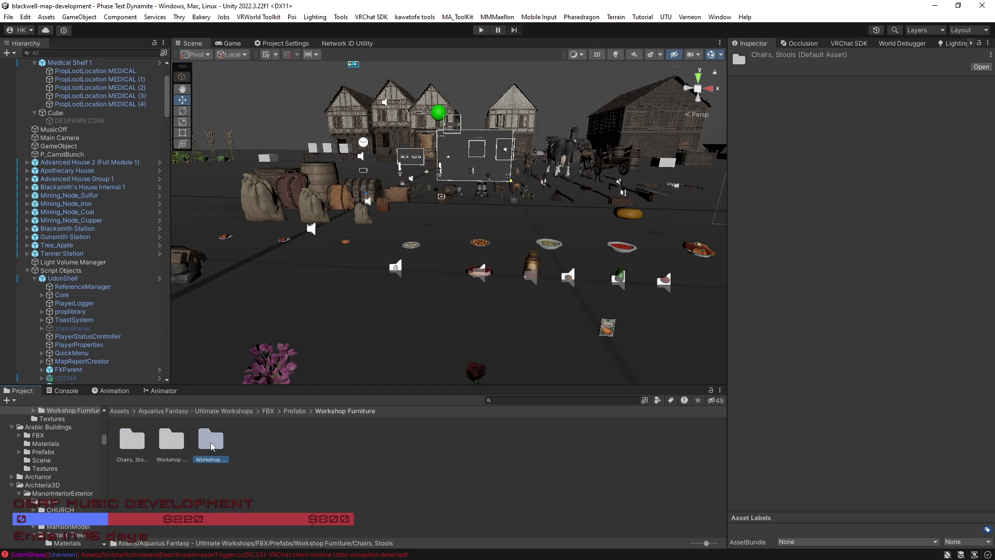
click(176, 447)
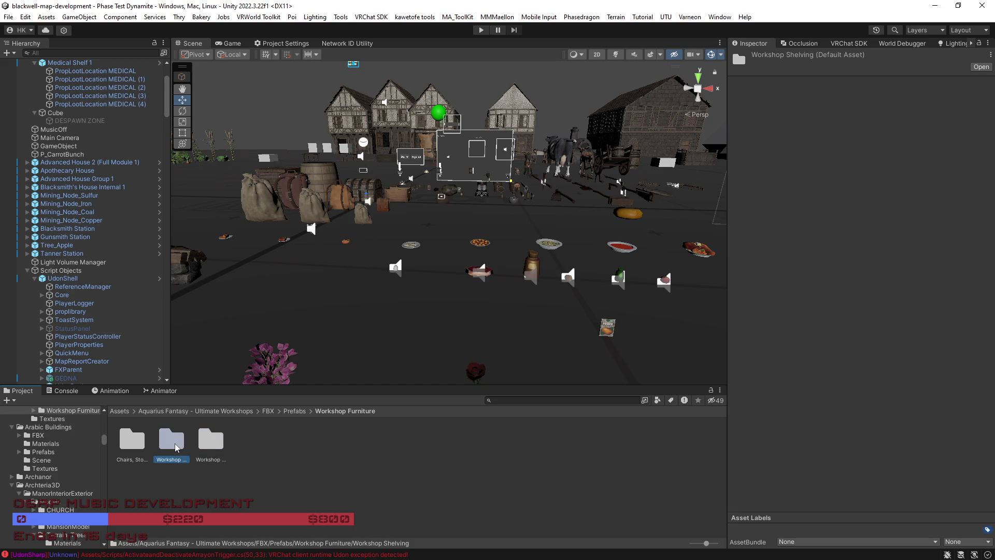
click(211, 446)
double_click(142, 445)
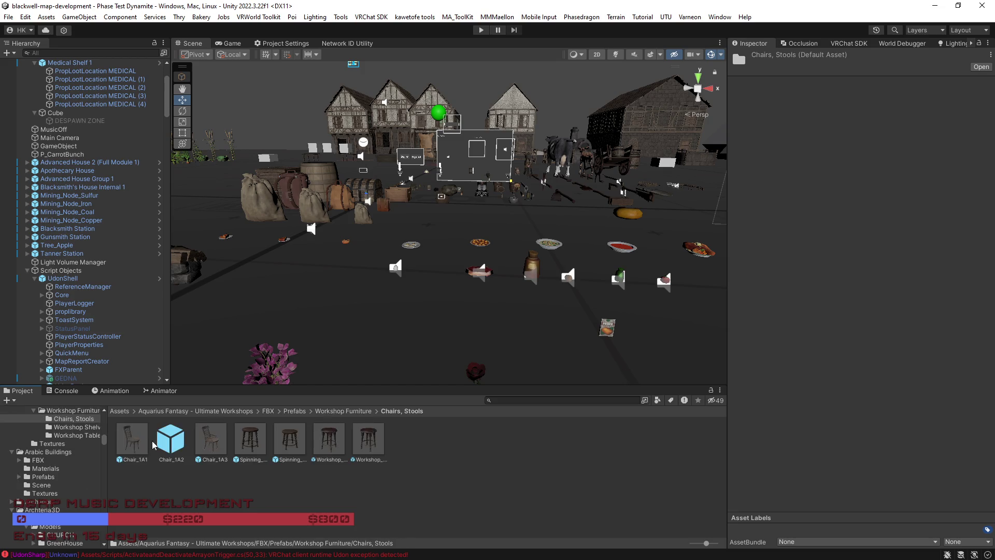
click(351, 414)
double_click(211, 438)
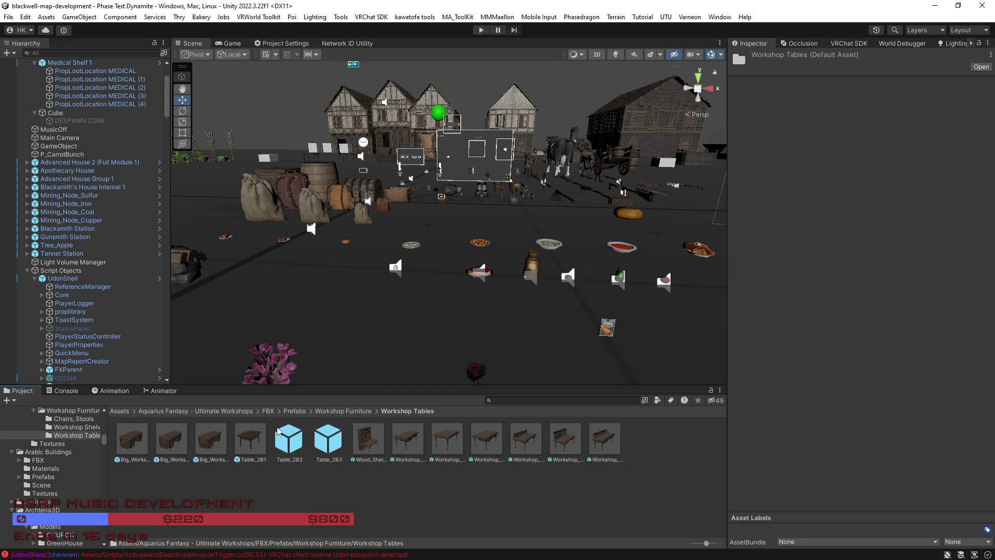
click(368, 438)
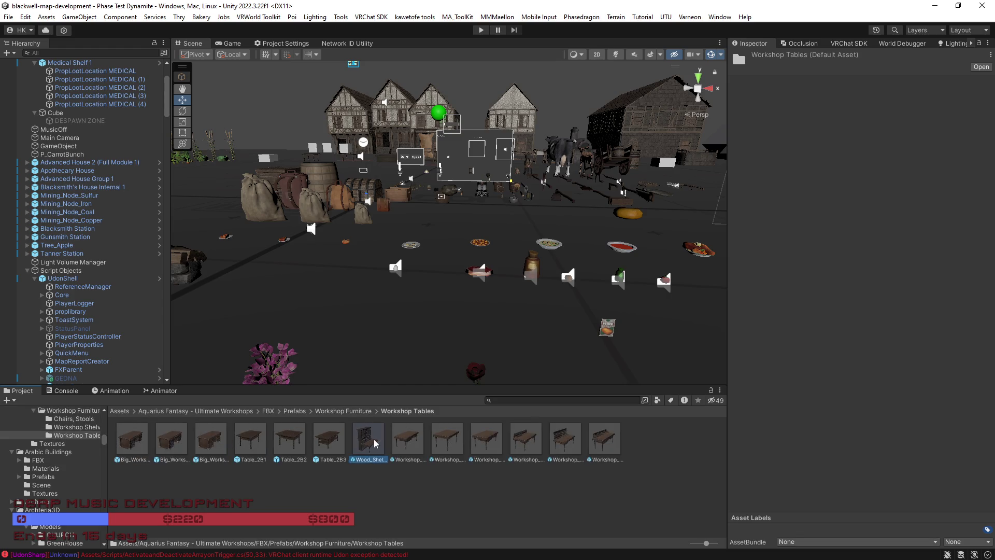
Place Workshop_Table_1A4 in the scene, undo it, and return to the Prefabs folder
click(526, 438)
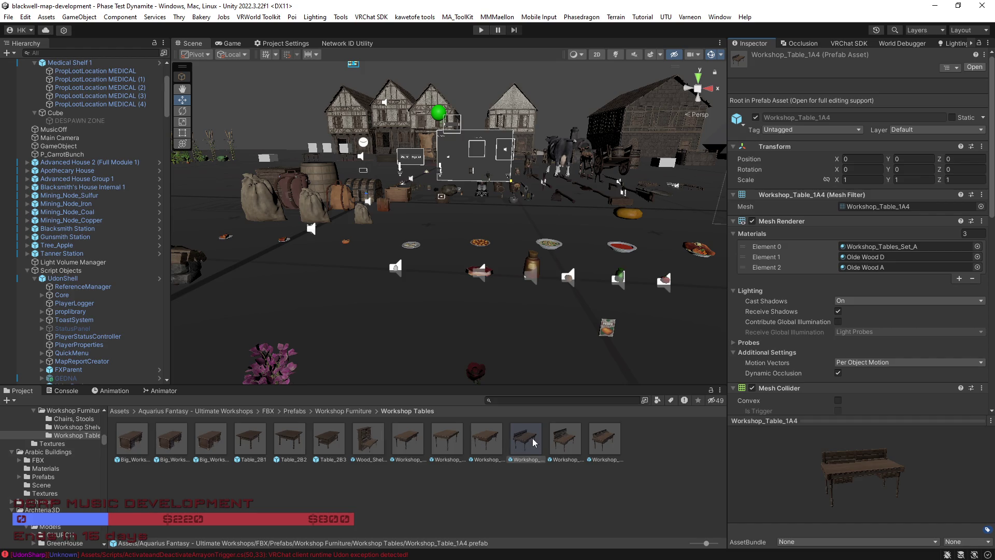
mouse_move(530, 437)
mouse_down()
mouse_move(379, 327)
mouse_move(389, 322)
mouse_up()
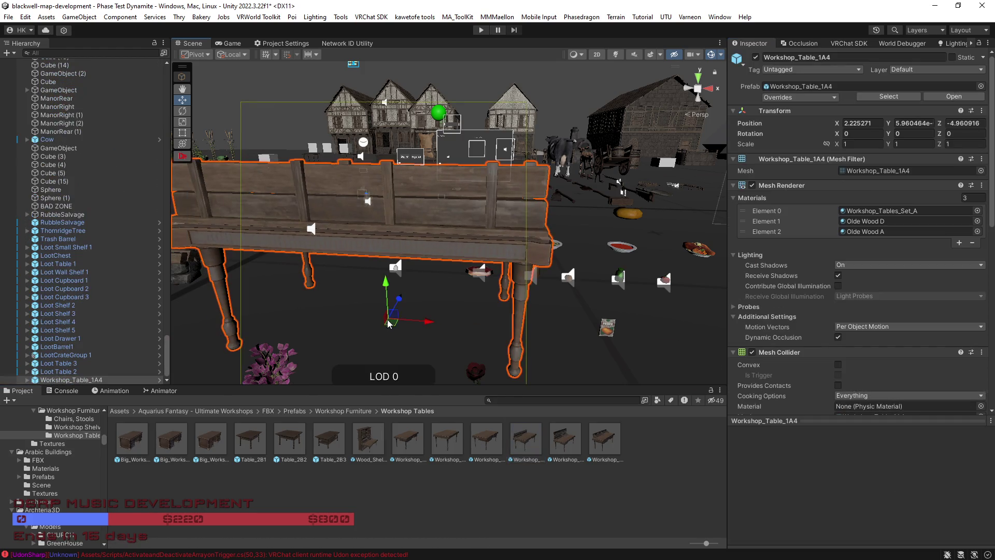
key(ctrl+z)
click(334, 411)
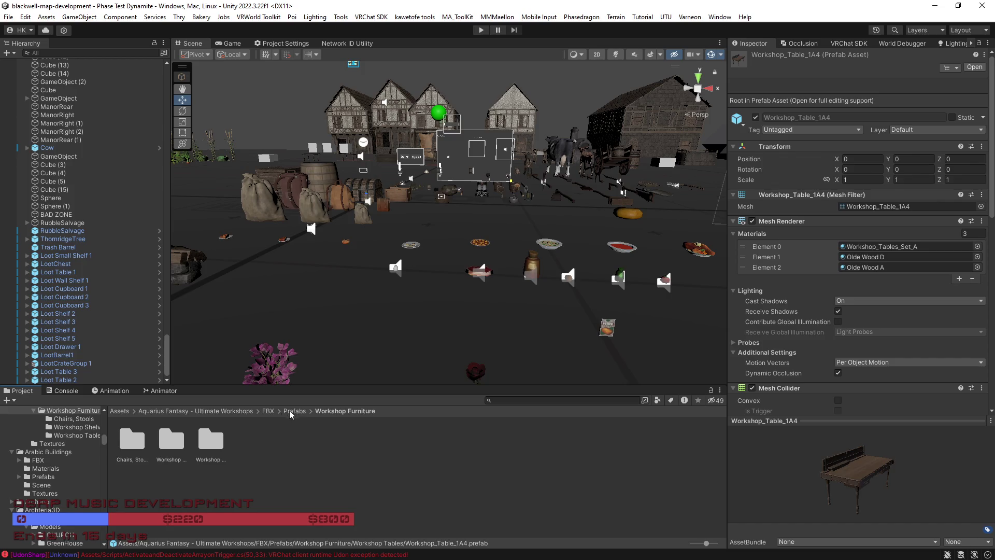
click(294, 411)
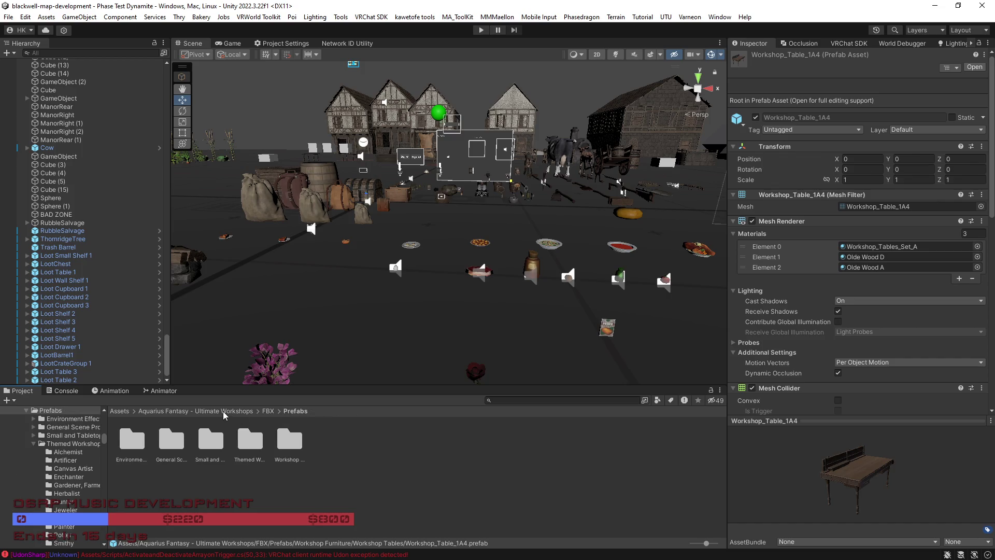
Go to the Ultimate Workshops FBX Prefabs folder and look over its prop subfolders
click(224, 412)
double_click(176, 443)
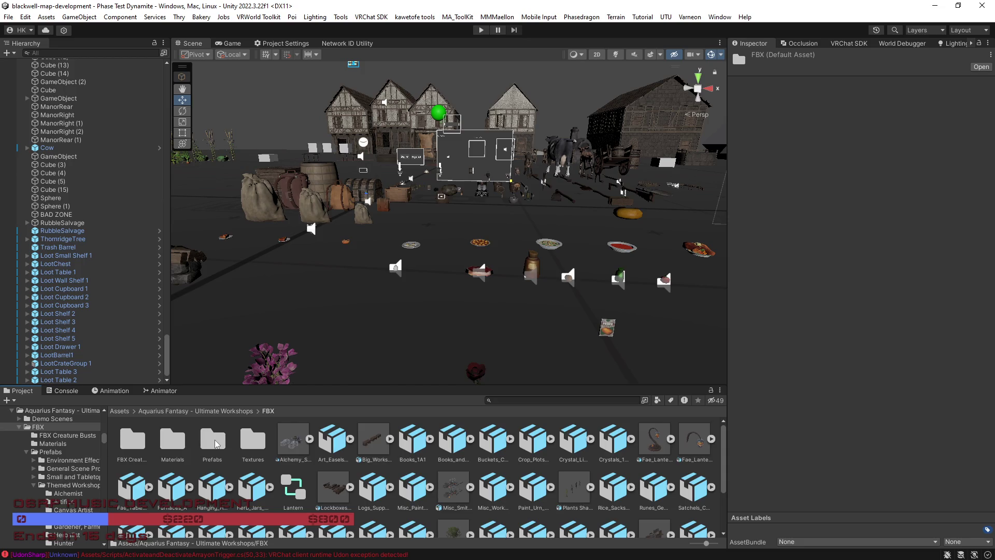
double_click(217, 444)
click(207, 445)
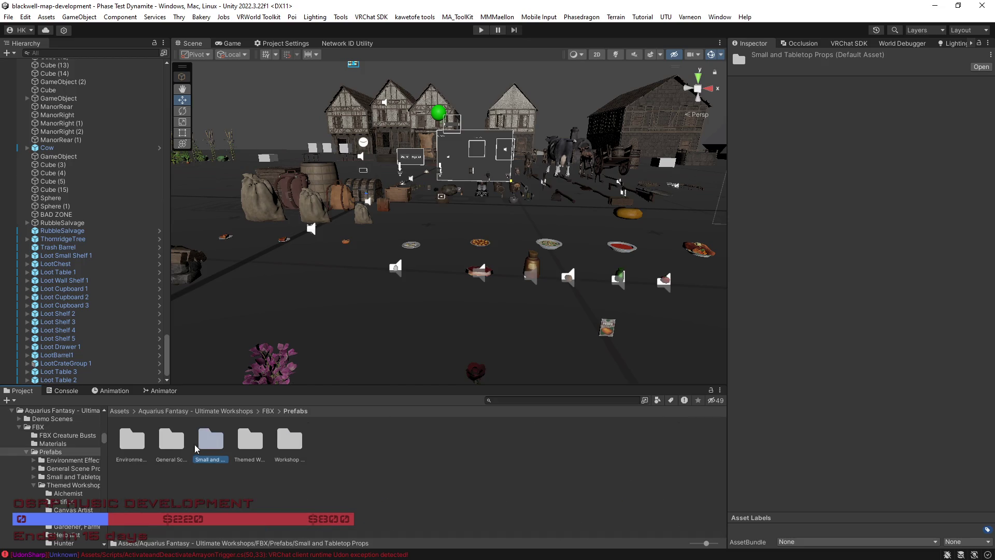
click(176, 445)
click(137, 443)
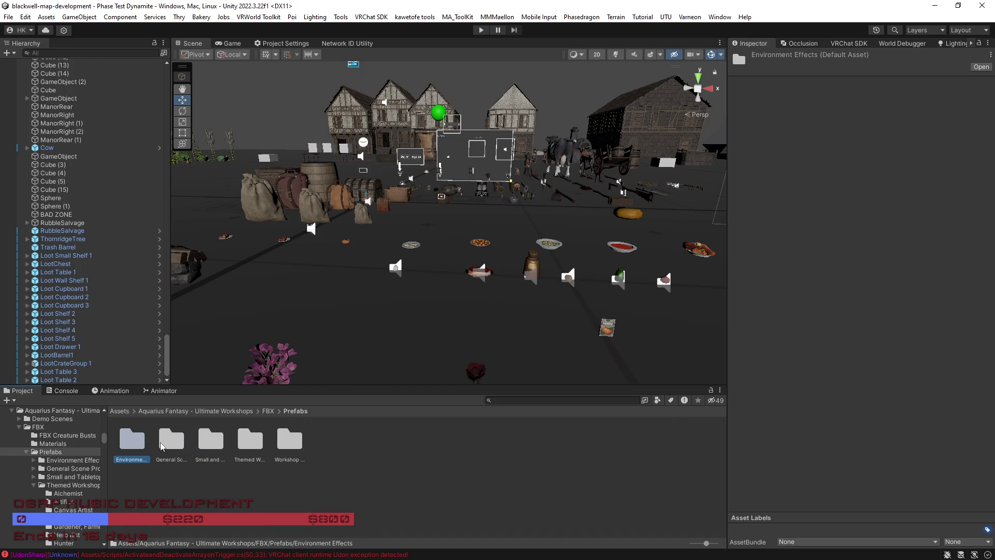
click(247, 446)
click(290, 442)
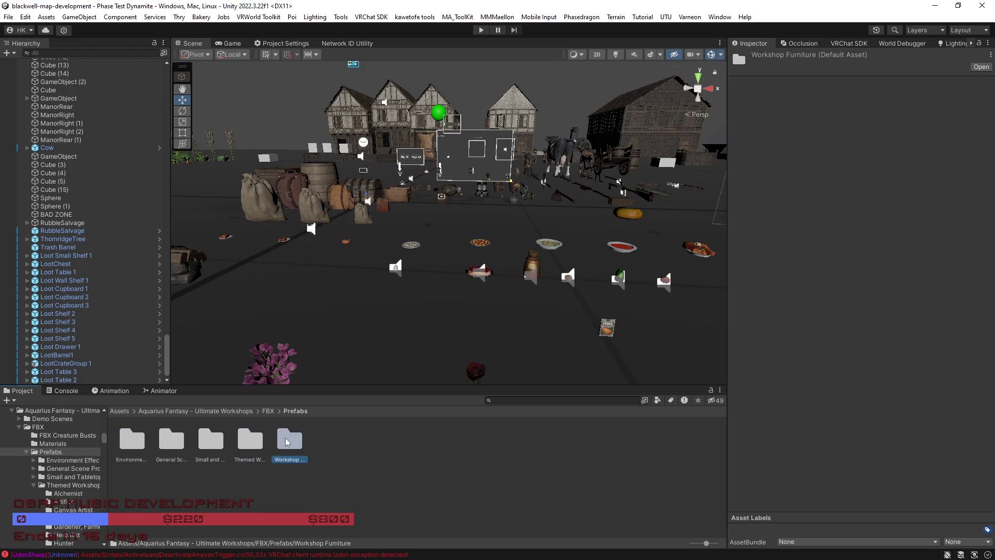
Open Small and Tabletop Props and filter the browser to Prefab assets only
double_click(203, 444)
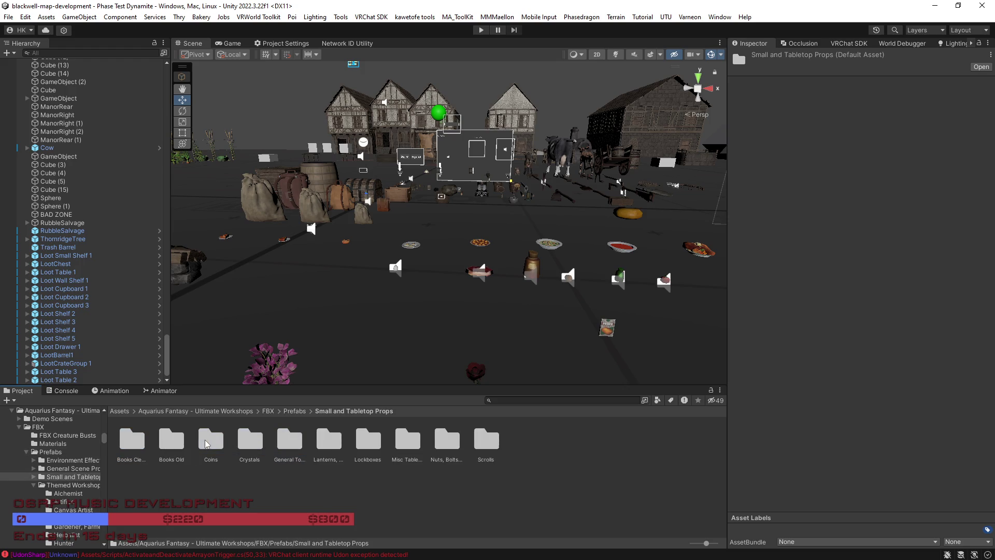
click(658, 400)
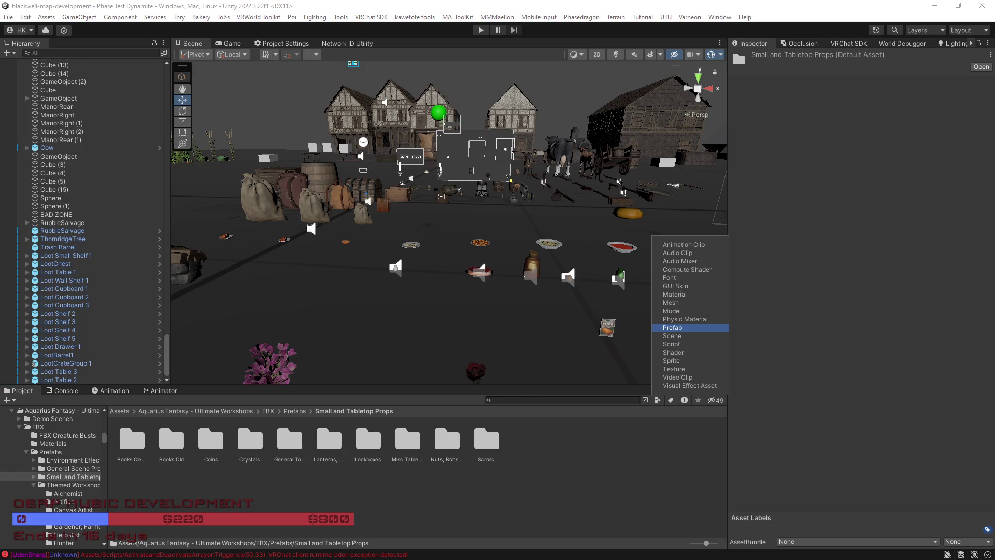
click(673, 328)
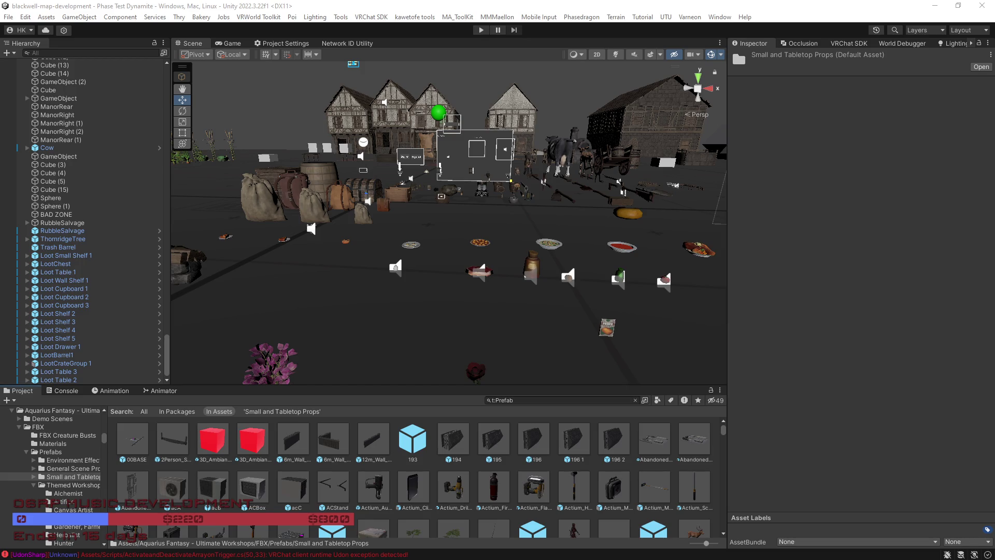
Scope the search to Small and Tabletop Props and preview Bolt_1A2, Book_Stacks_1B2 and Books_Stacks_2A1
click(266, 412)
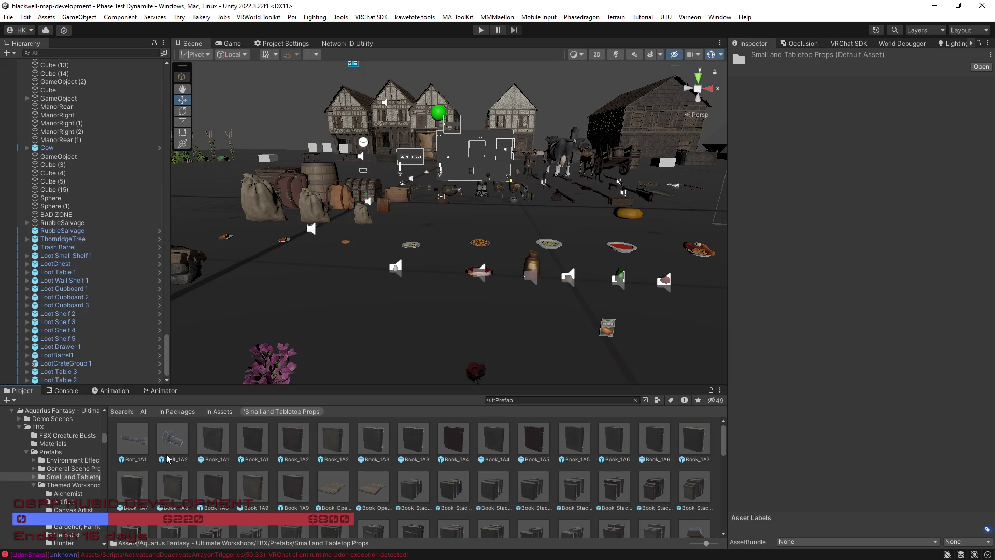
click(161, 450)
drag(808, 487, 754, 444)
scroll(781, 384, down, 2)
scroll(780, 384, down, 2)
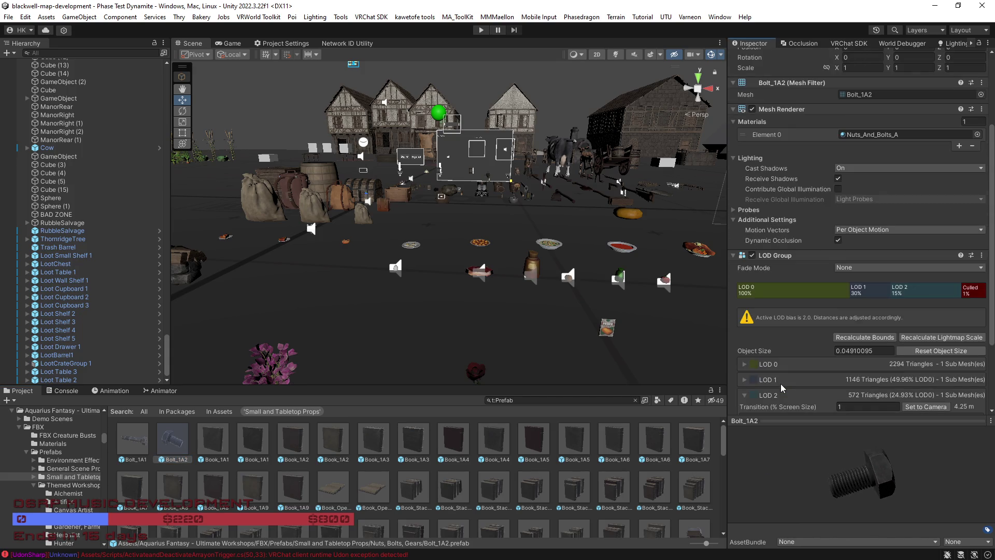
click(524, 486)
mouse_move(792, 464)
mouse_down()
mouse_move(810, 453)
mouse_move(802, 458)
mouse_up()
scroll(392, 506, down, 3)
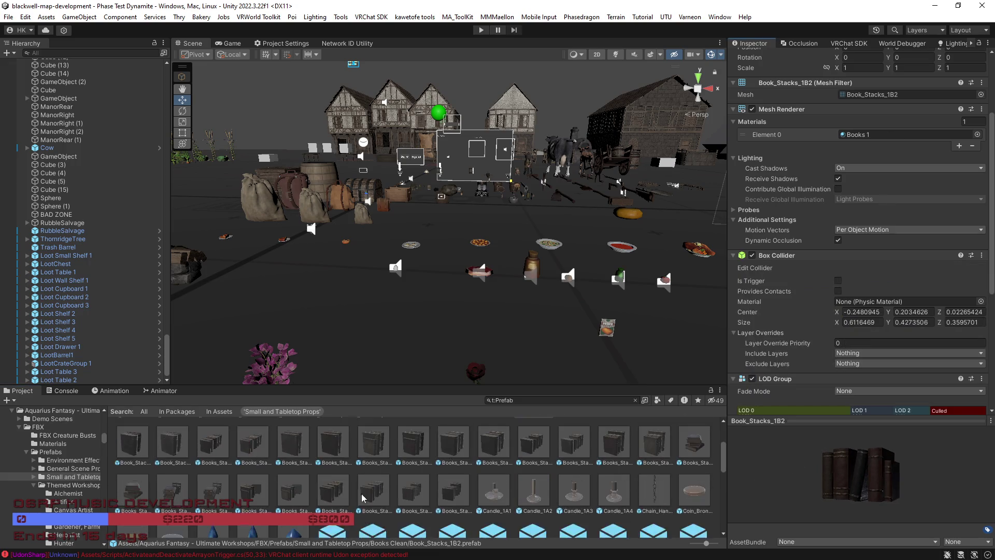
click(365, 478)
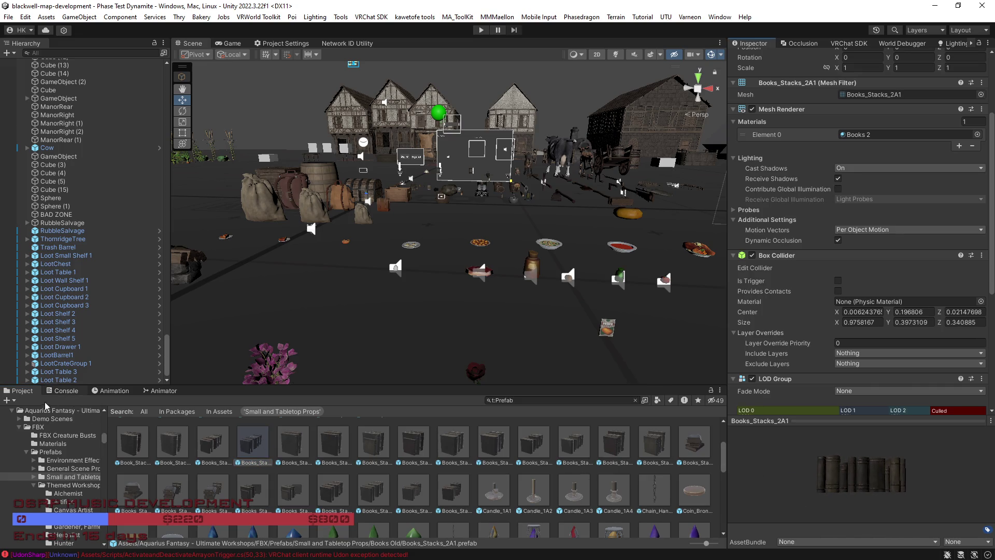
click(24, 393)
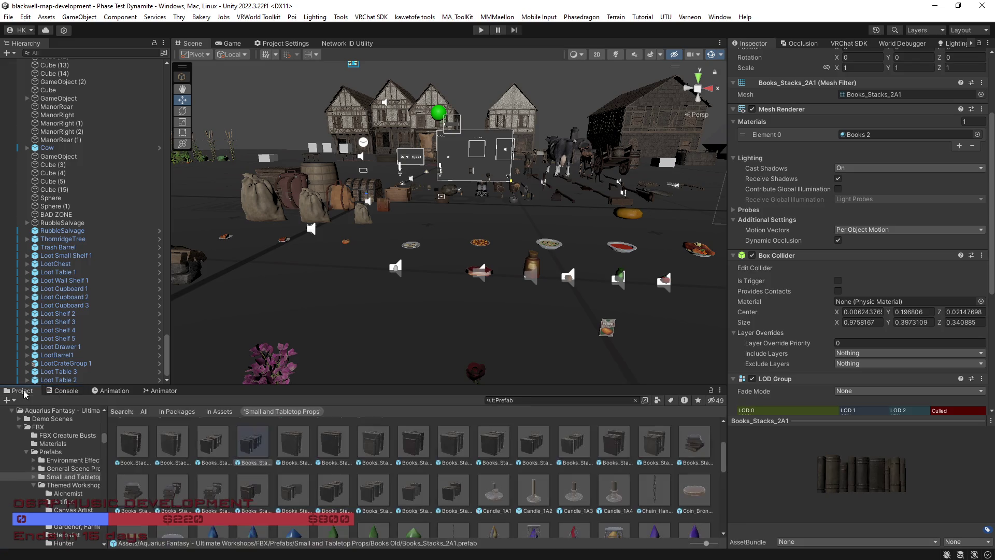
Preview Crystal_Light_Stand_1A1, Fae_Lantern_1A1 and Lockbox_1A1, and enlarge the asset browser
scroll(363, 486, down, 2)
click(481, 484)
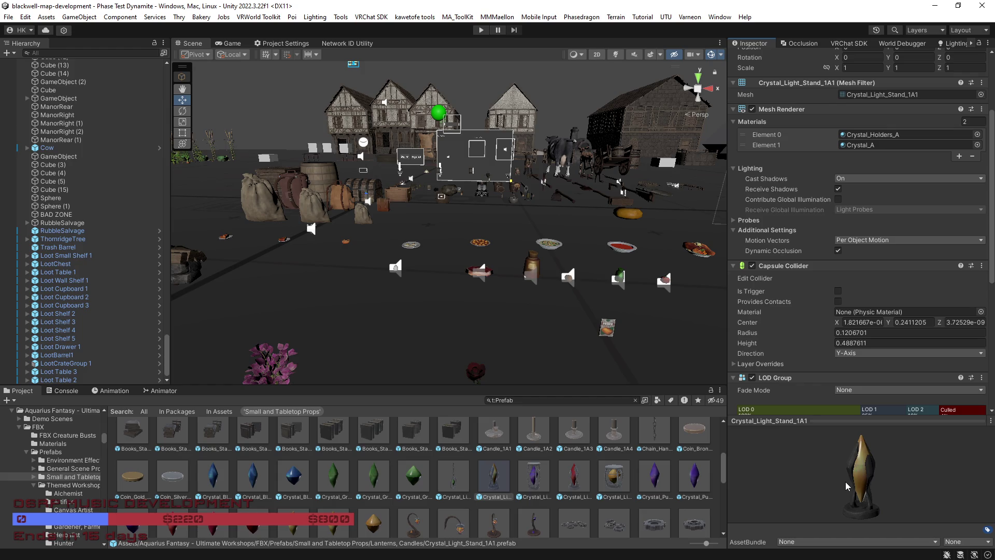
scroll(536, 495, down, 2)
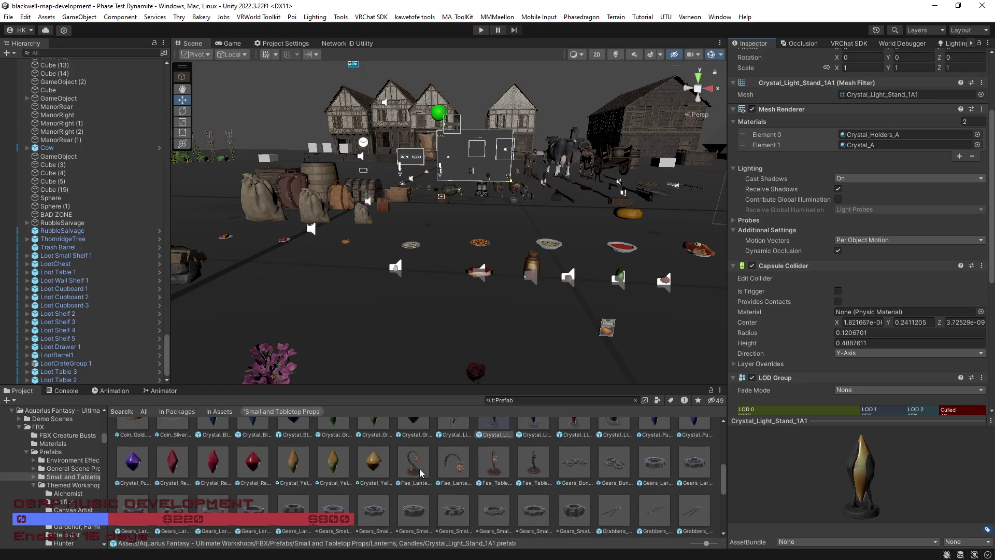
click(421, 473)
scroll(539, 492, down, 2)
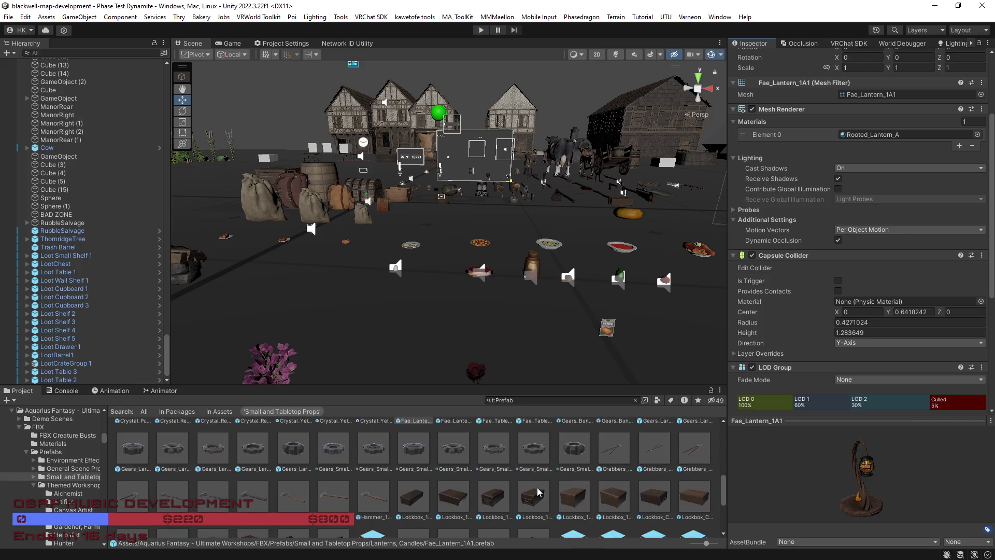
click(418, 498)
scroll(443, 499, down, 1)
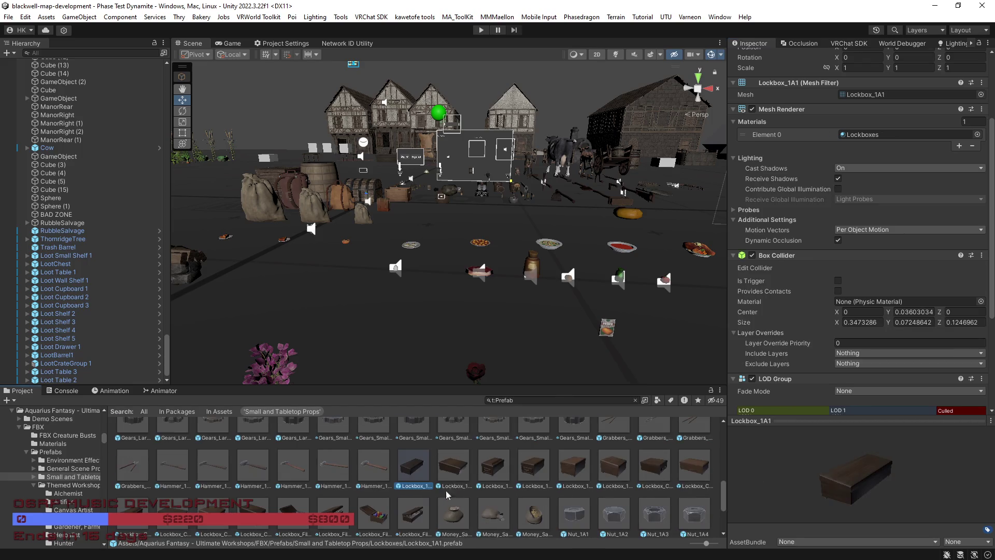
drag(474, 384, 474, 373)
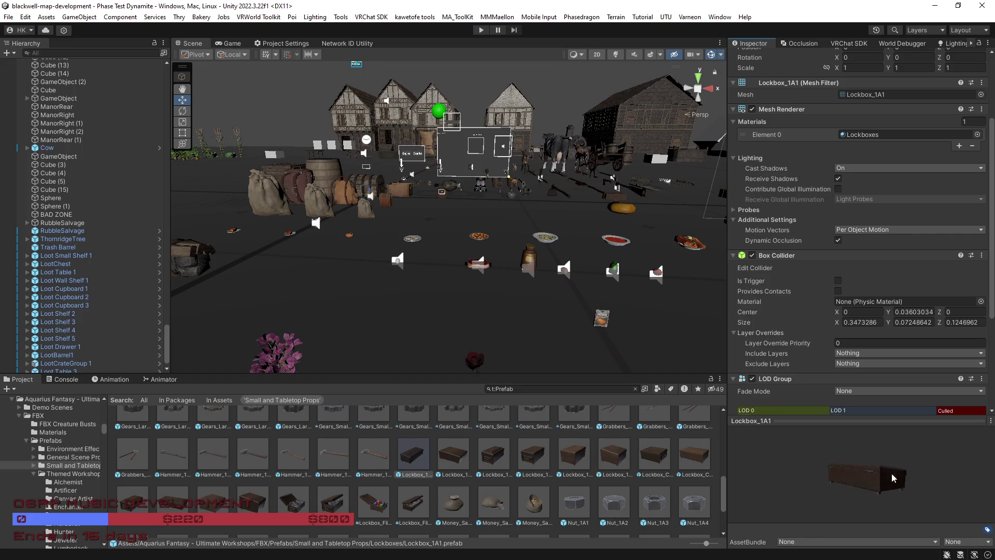
Preview Lockbox_Filled_1A3 and the Money_Sack_1A1, 1A2 and 1A3 prefabs
click(382, 506)
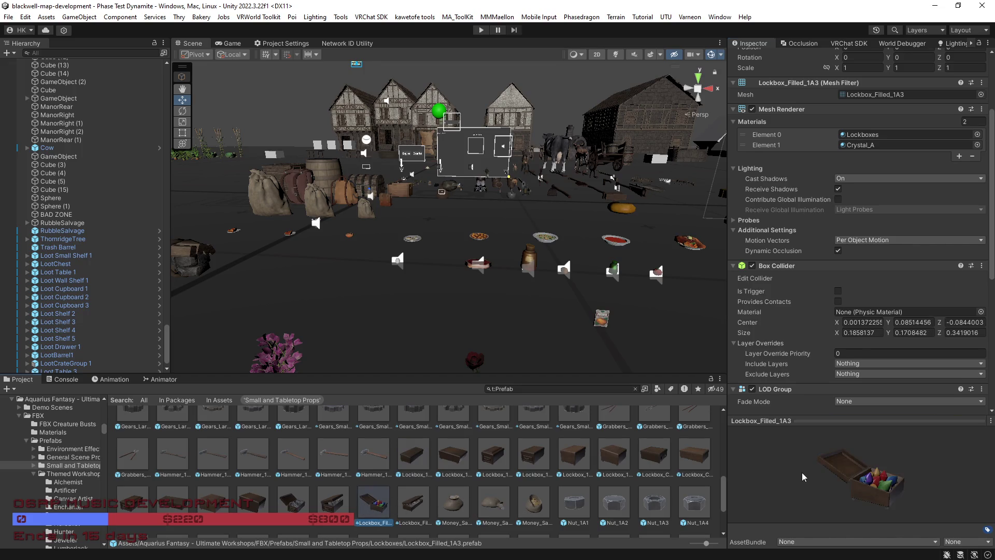
click(537, 509)
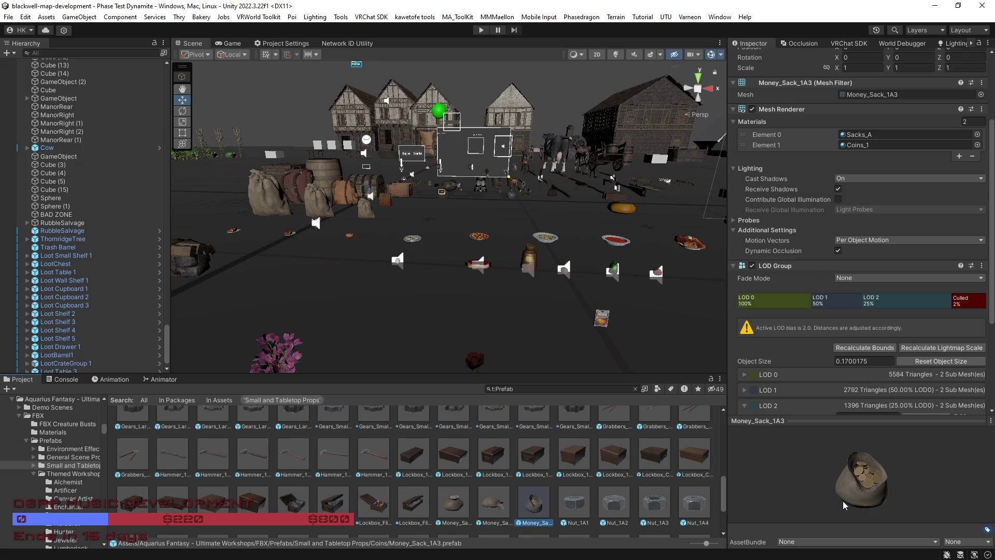
click(493, 506)
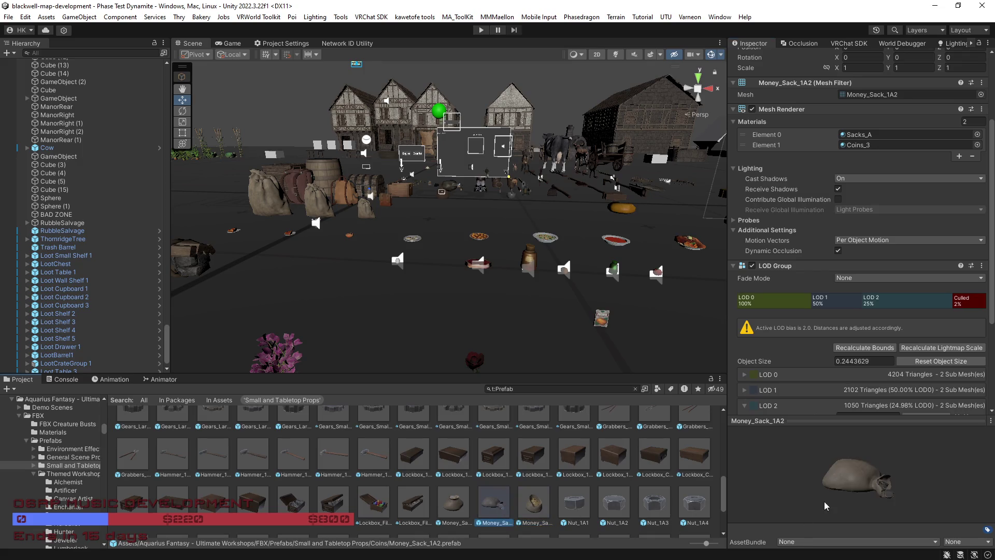
click(453, 505)
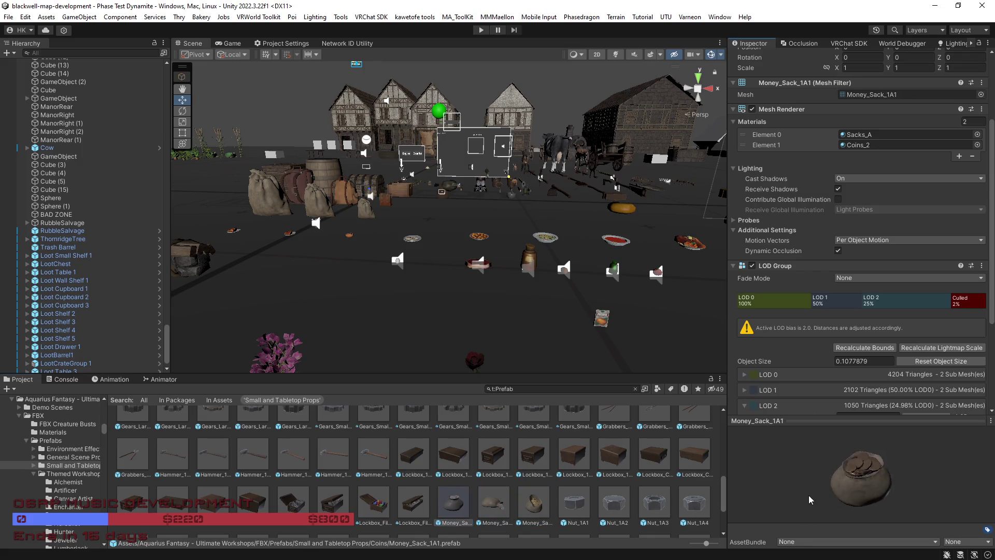
click(537, 507)
mouse_move(784, 503)
mouse_down()
mouse_move(821, 496)
mouse_move(754, 499)
mouse_up()
Place Money_Sack_1A2 and Money_Sack_1A3 in the scene and frame them
click(502, 508)
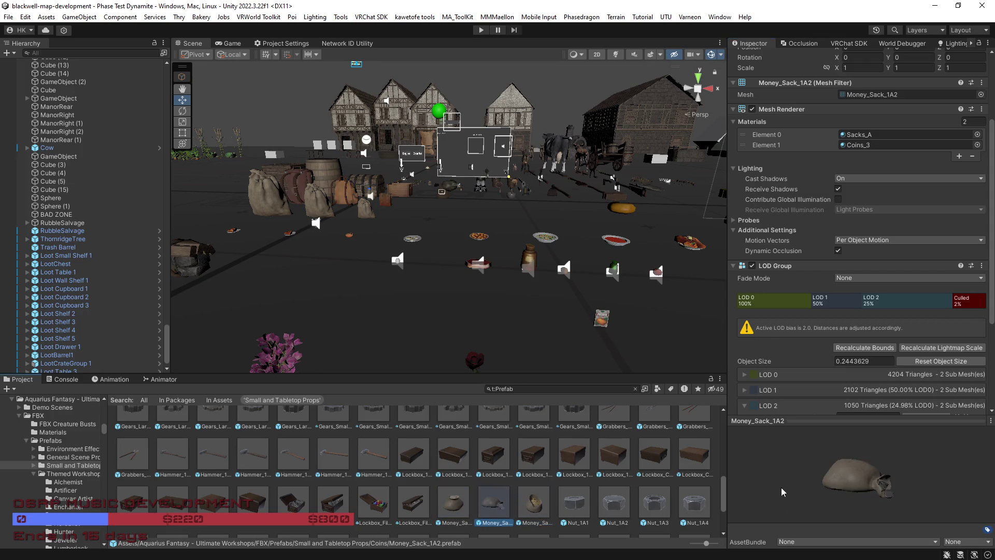
drag(507, 510, 424, 327)
key(f)
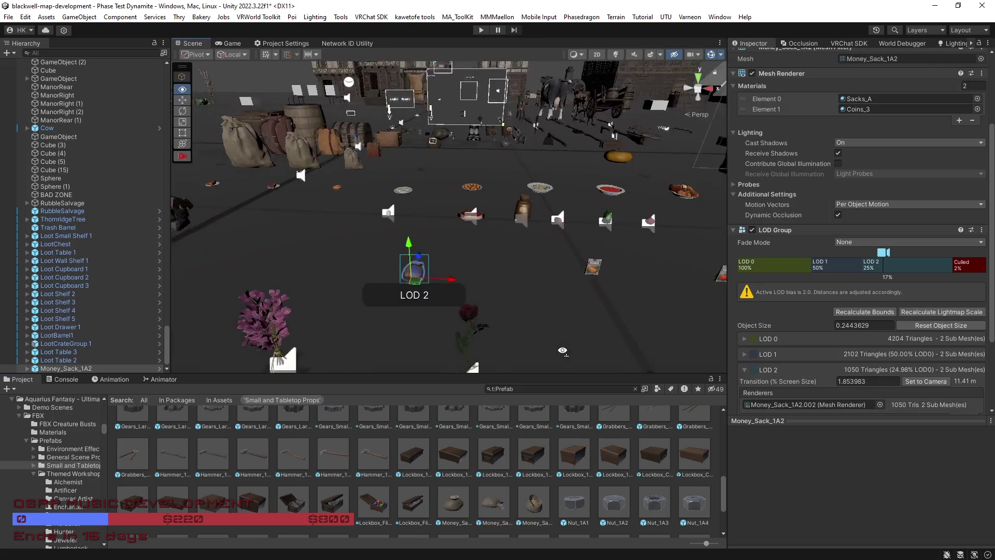
drag(538, 505, 446, 300)
key(f)
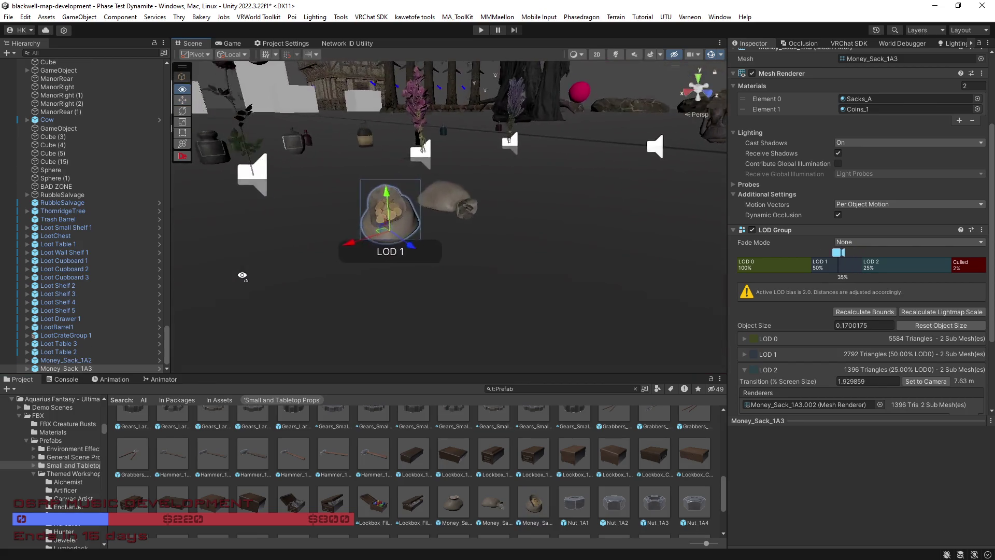
drag(242, 275, 399, 353)
scroll(416, 505, down, 3)
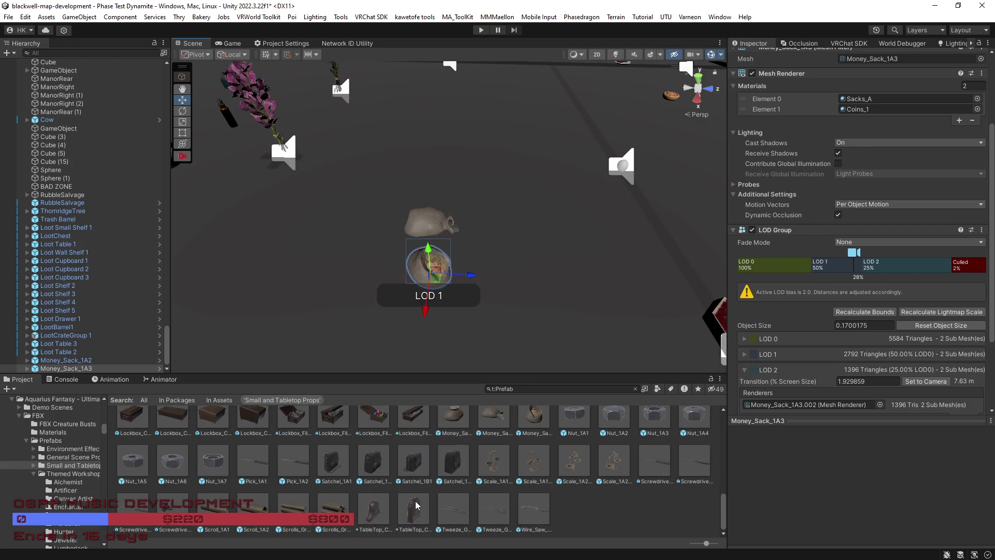
drag(593, 322, 394, 487)
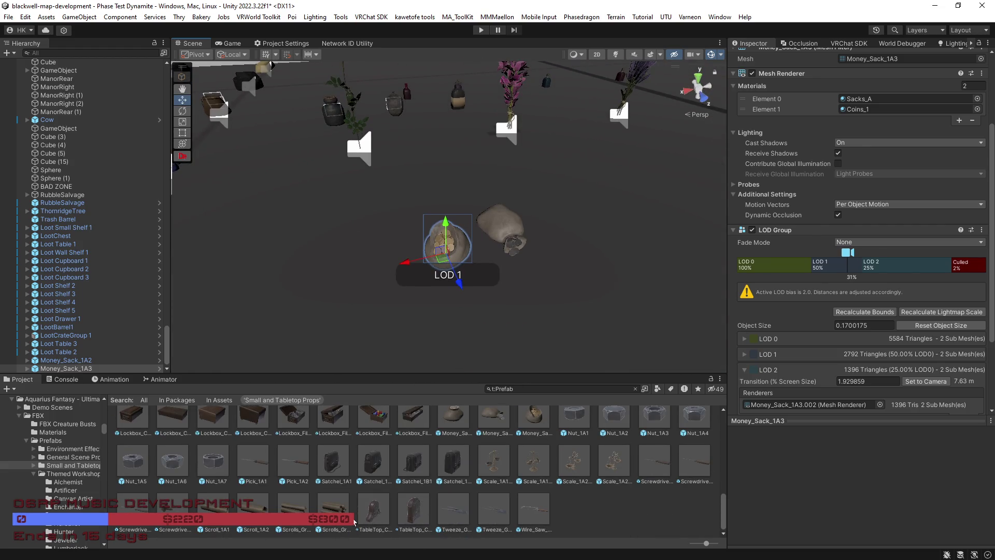
scroll(435, 515, up, 1)
Preview the Scale_1A1 prefab, then delete the Money_Sack_1A2 copy from the scene
click(545, 502)
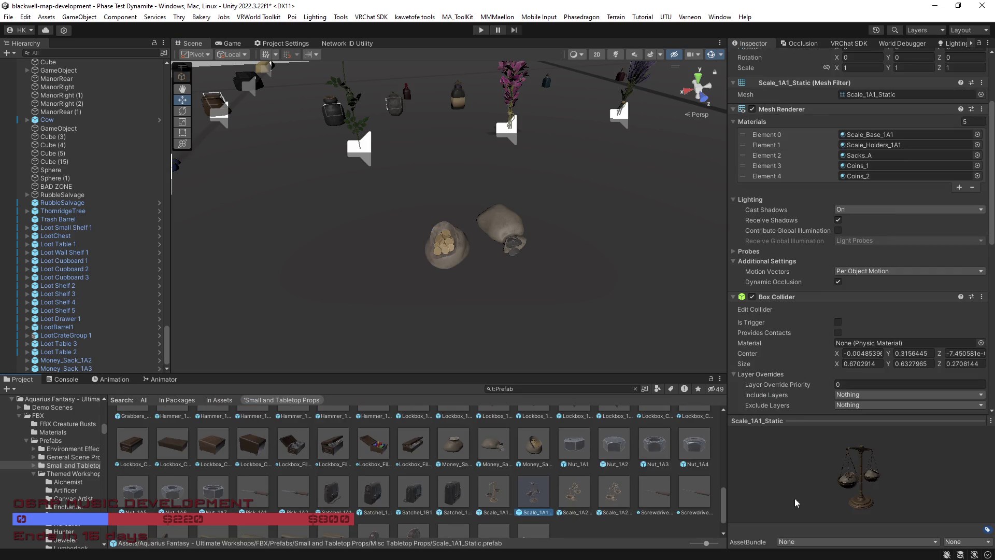
drag(809, 504, 881, 505)
scroll(431, 529, up, 4)
mouse_move(491, 343)
mouse_down()
mouse_move(463, 347)
mouse_move(483, 347)
mouse_move(482, 308)
mouse_move(523, 261)
mouse_move(604, 216)
mouse_move(550, 225)
mouse_move(593, 250)
mouse_up()
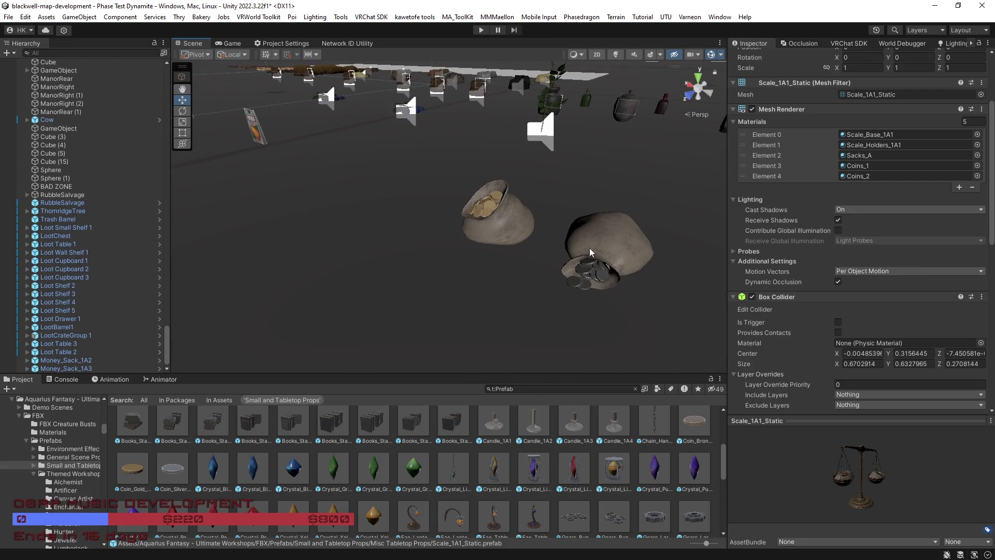
click(507, 222)
click(614, 254)
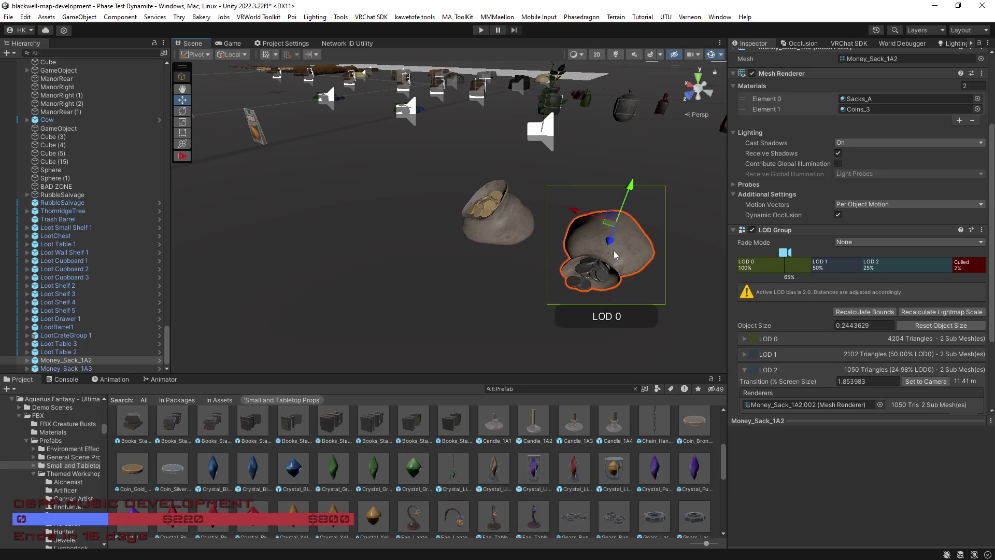
key(Delete)
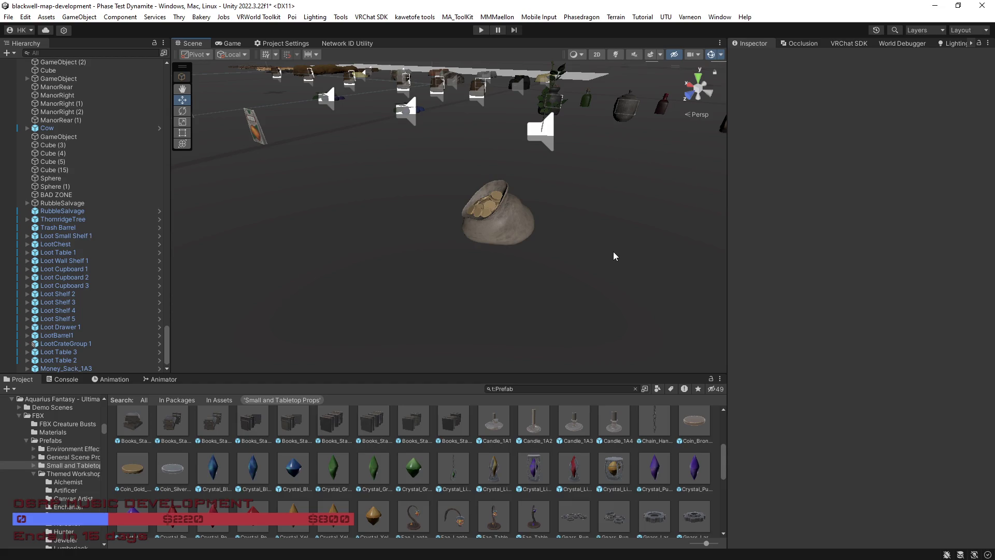
Preview the Candle_1A1, Screwdriver_1A1 and Grabbers_1A2 prefabs, turning their previews
click(501, 423)
mouse_move(850, 493)
mouse_down()
mouse_move(785, 499)
mouse_move(807, 492)
mouse_up()
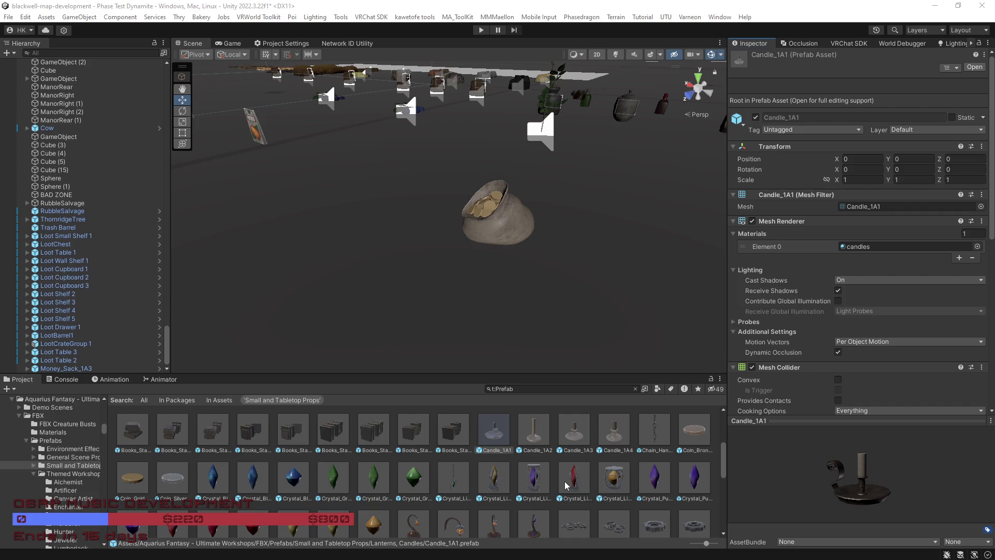
scroll(565, 485, down, 3)
scroll(570, 487, down, 3)
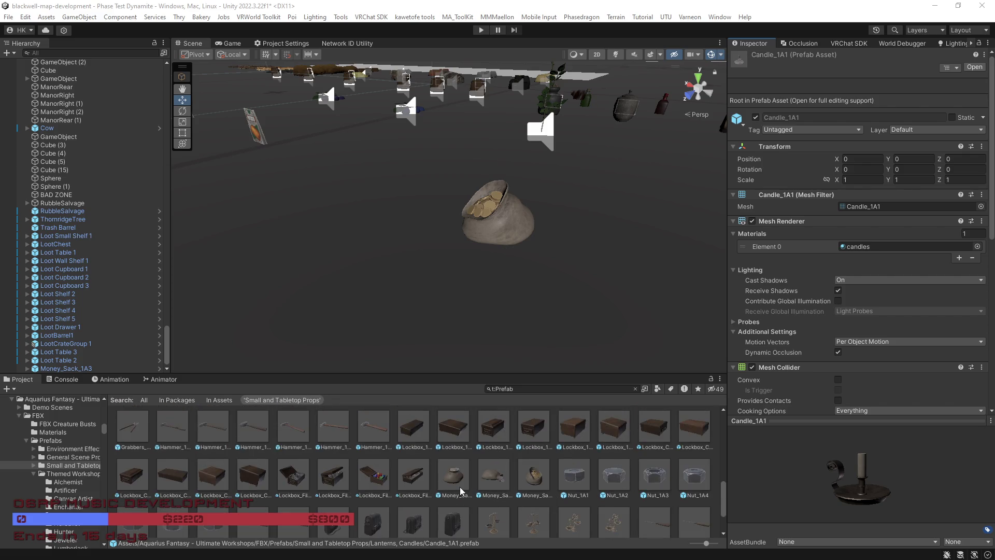
click(657, 511)
drag(837, 524, 813, 516)
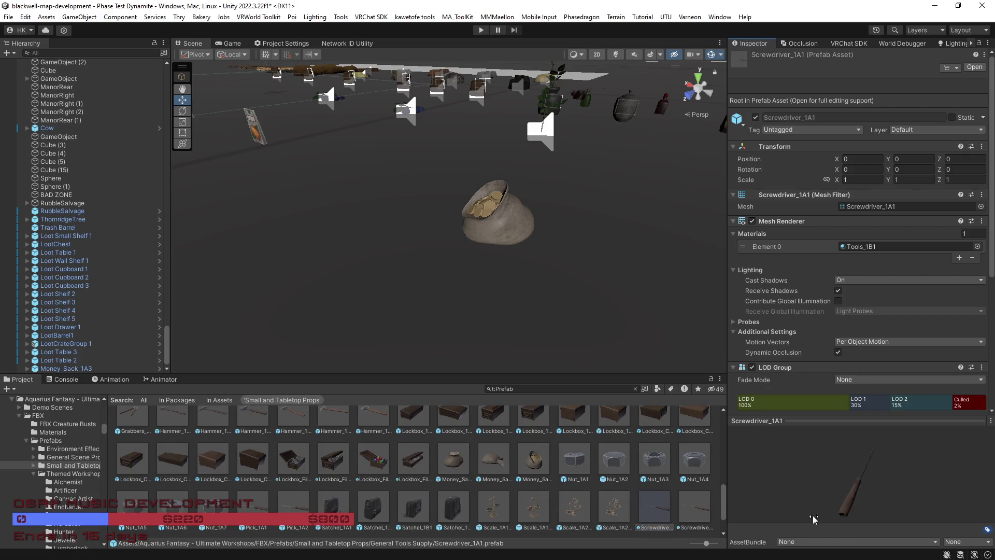
scroll(588, 485, up, 3)
scroll(588, 485, up, 1)
click(645, 482)
scroll(573, 490, up, 3)
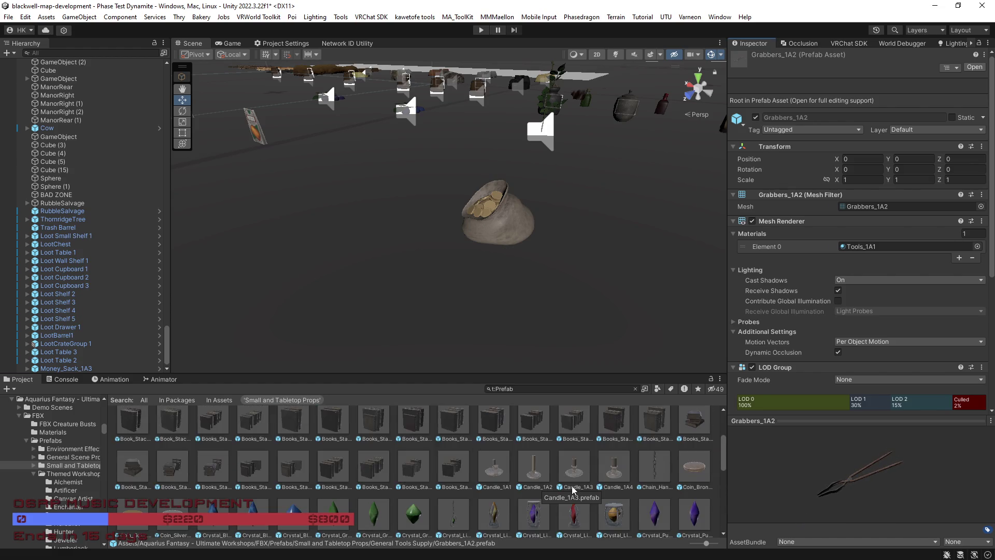
scroll(573, 490, up, 3)
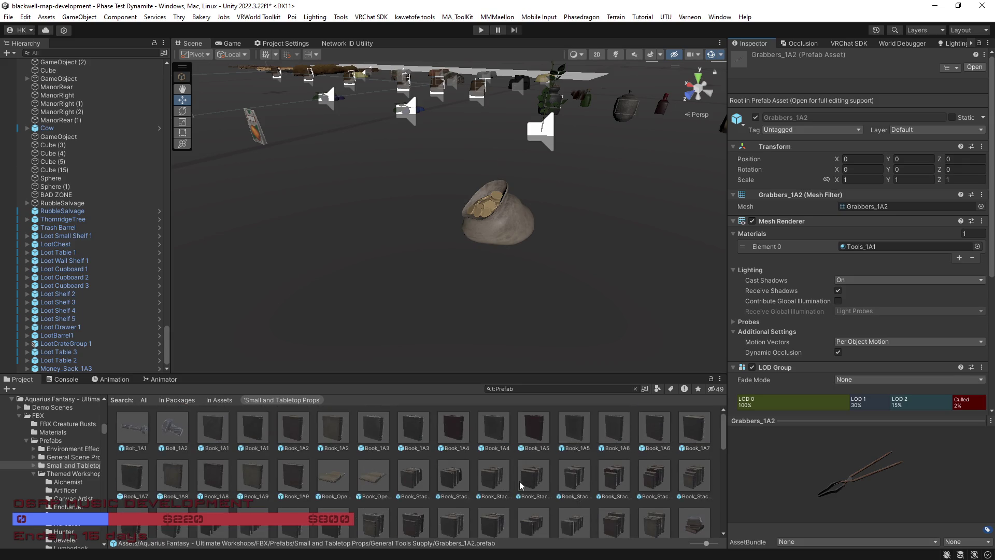
scroll(459, 473, down, 3)
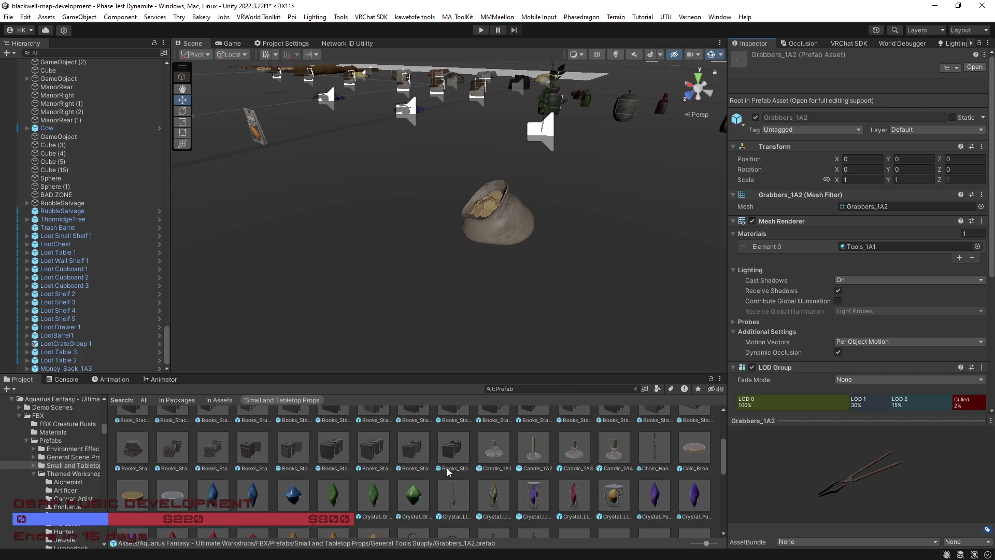
Preview Coin_Silver_1A1 and Crystal_Light_Stand_1A3, then place Crystal_Purple_1A1 beside the coin sack
click(172, 495)
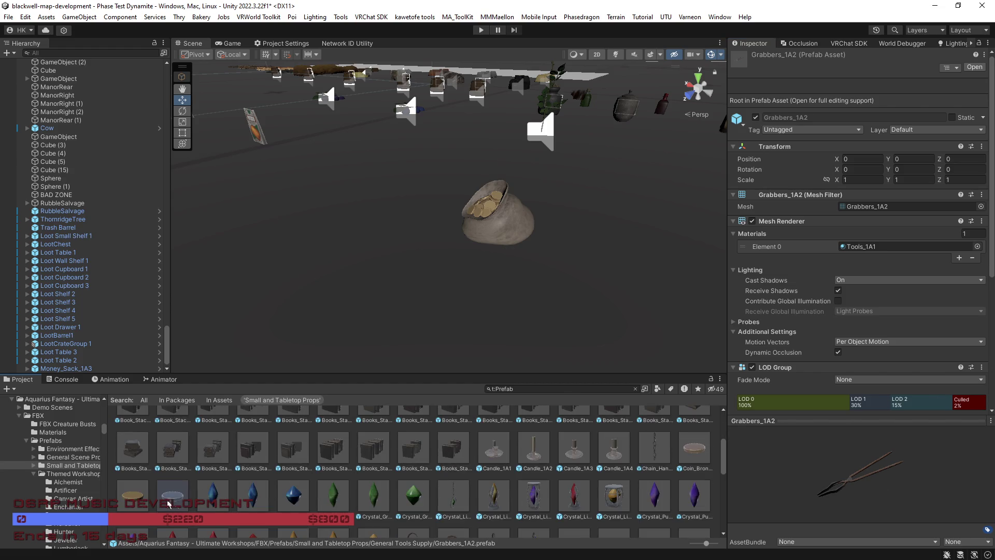
mouse_move(837, 475)
mouse_down()
mouse_move(862, 499)
mouse_move(897, 460)
mouse_move(857, 433)
mouse_move(823, 494)
mouse_move(803, 494)
mouse_up()
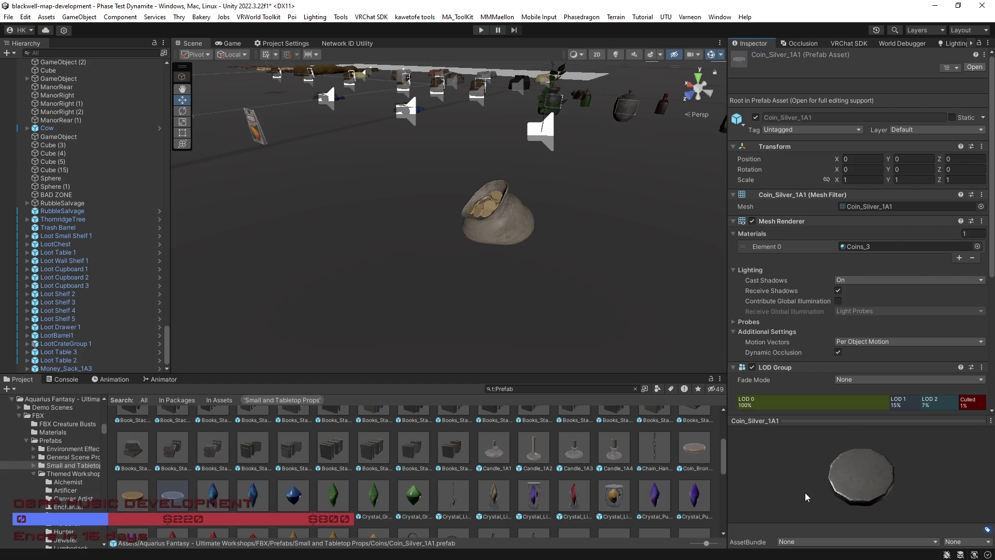
click(575, 496)
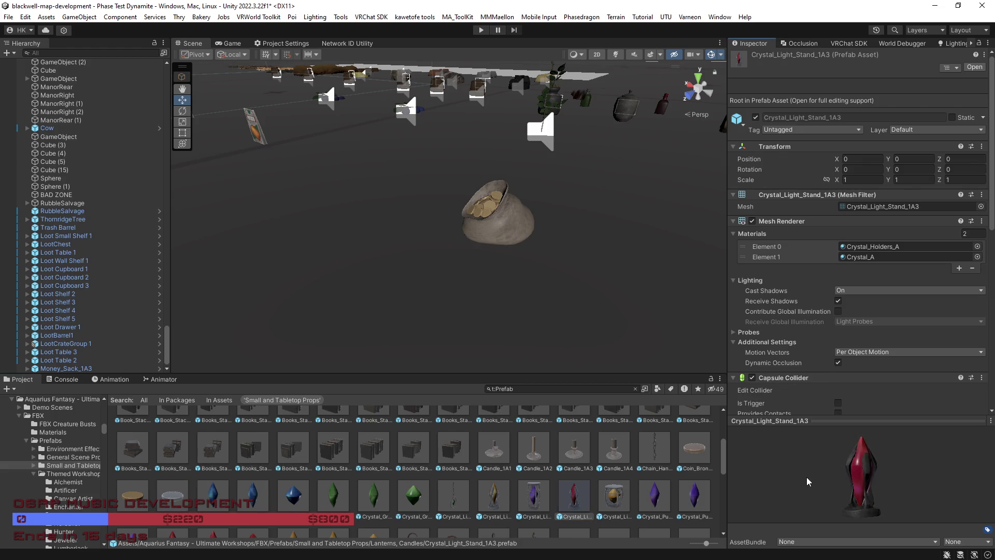
click(654, 497)
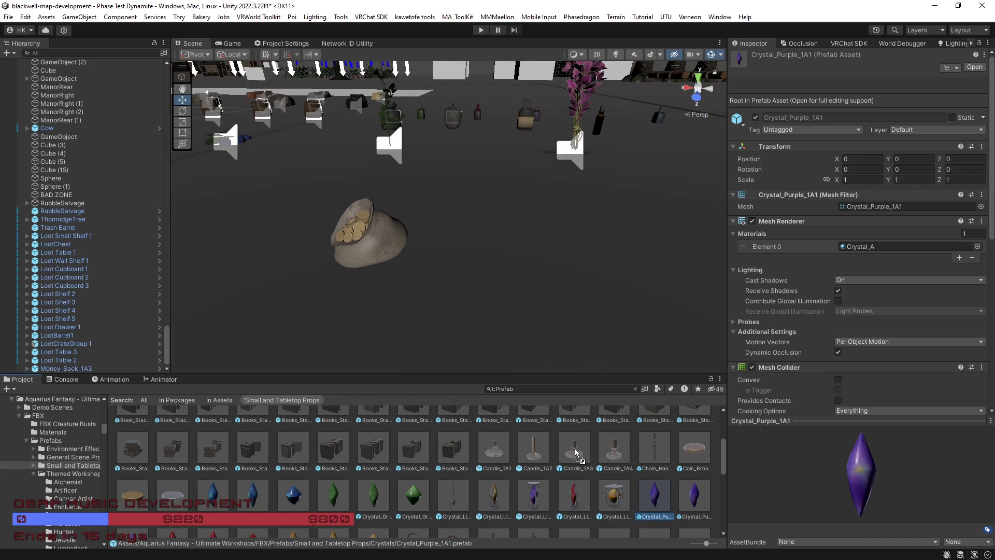
scroll(693, 430, up, 1)
mouse_move(693, 429)
mouse_down()
mouse_move(527, 251)
mouse_move(490, 244)
mouse_up()
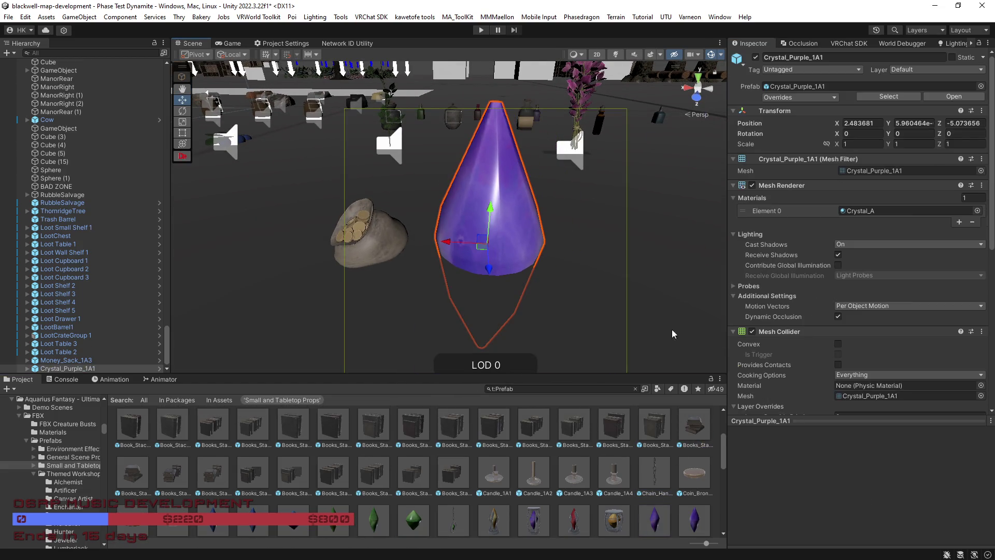
Place Crystal_Purple_1A2, delete the cone-shaped purple crystal, and shift the remaining one left
scroll(786, 412, down, 10)
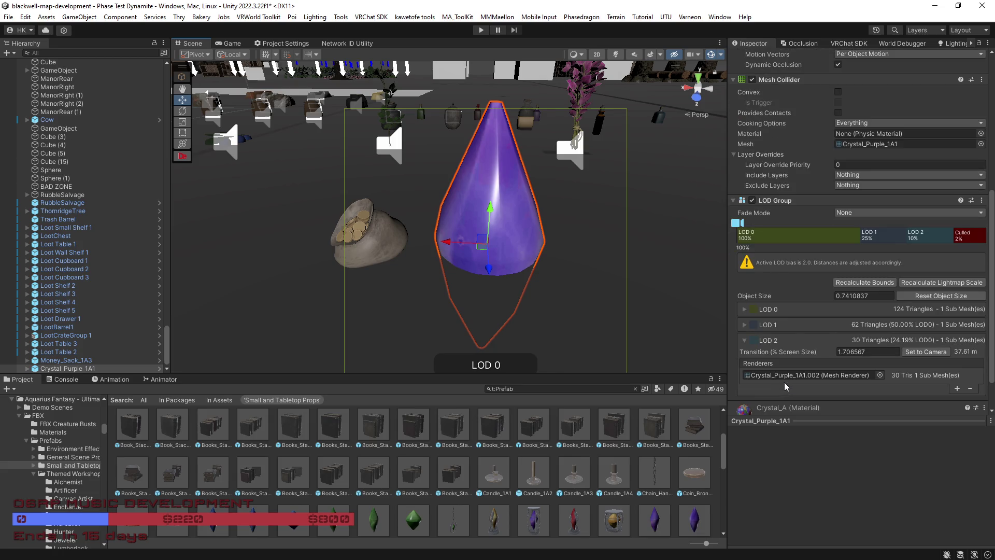
scroll(493, 267, down, 6)
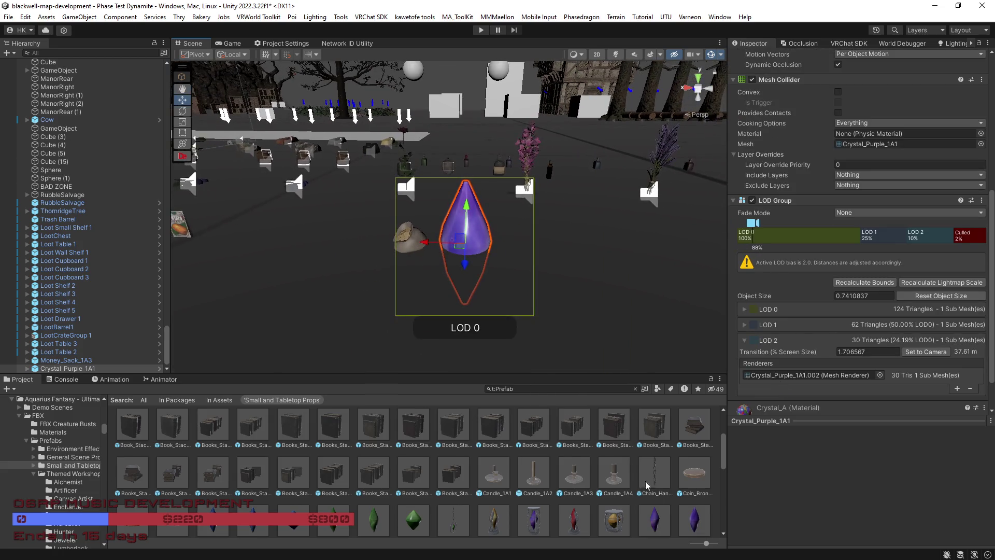
mouse_move(551, 308)
mouse_down()
mouse_move(551, 256)
mouse_move(539, 259)
mouse_move(548, 197)
mouse_move(474, 215)
mouse_up()
click(456, 217)
key(Delete)
click(550, 221)
mouse_move(510, 354)
mouse_down()
mouse_move(345, 373)
mouse_move(331, 395)
mouse_up()
Line up Crystal_Blue_1A3, Crystal_Green_1A3, Crystal_Red_1A2 and Crystal_Yellow_1A3 beside the purple crystal
mouse_move(298, 510)
mouse_down()
mouse_move(490, 231)
mouse_move(471, 193)
mouse_up()
mouse_move(408, 508)
mouse_down()
mouse_move(467, 249)
mouse_move(480, 238)
mouse_move(473, 244)
mouse_up()
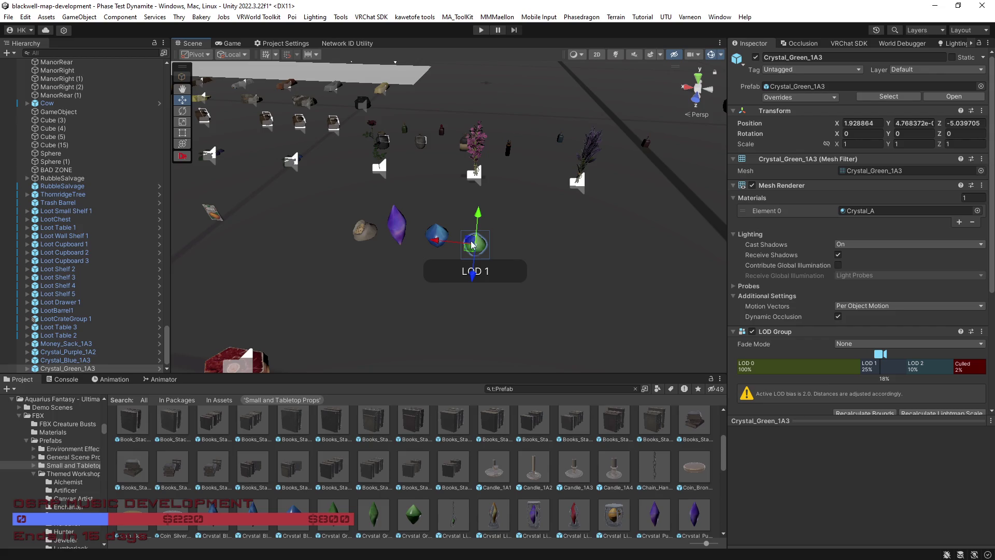
key(Right)
click(453, 510)
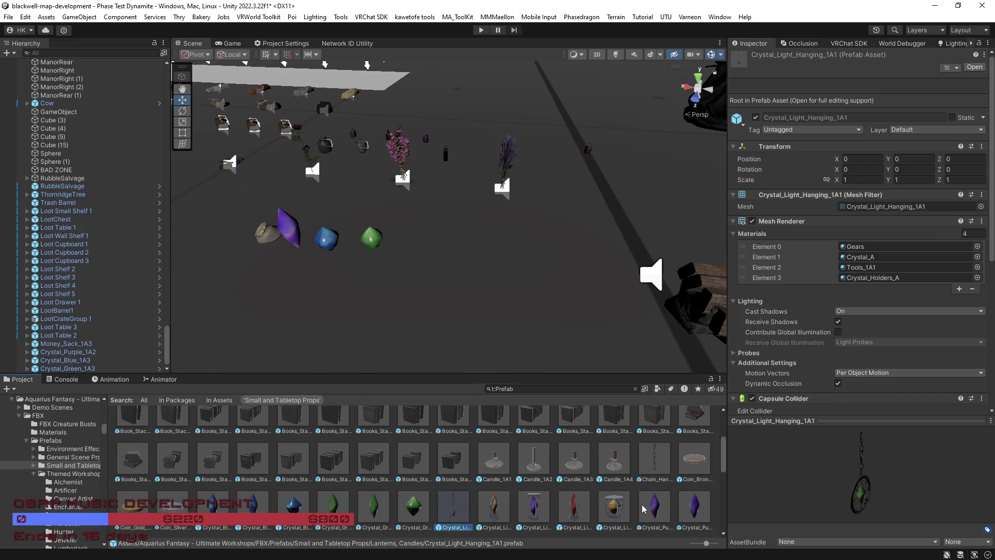
scroll(631, 513, down, 2)
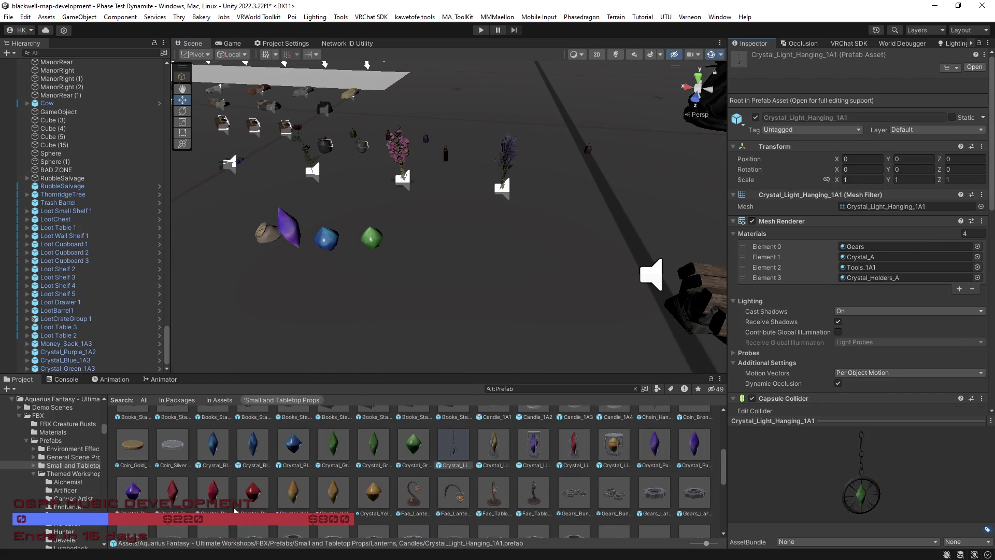
drag(211, 499, 417, 236)
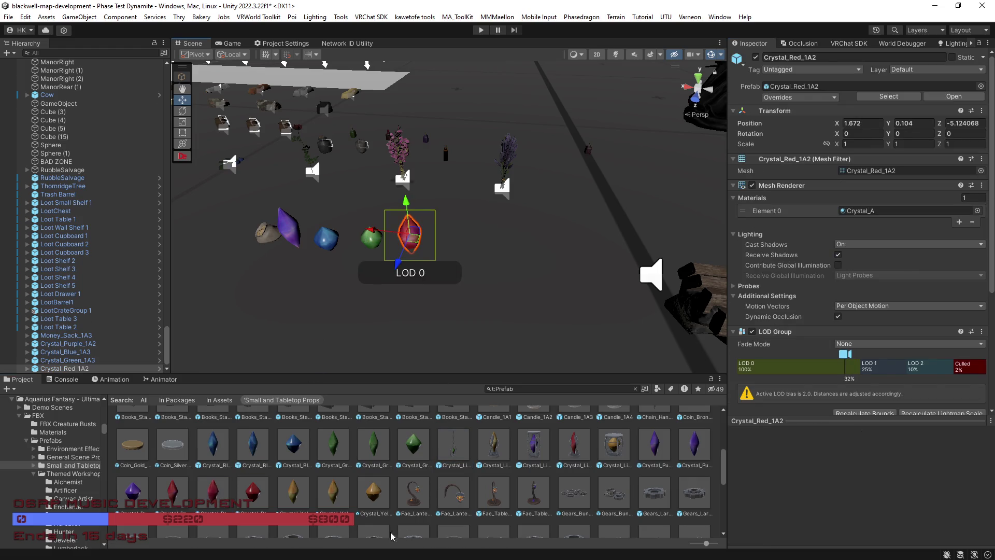
mouse_move(375, 497)
mouse_down()
mouse_move(467, 252)
mouse_move(450, 248)
mouse_move(453, 239)
mouse_up()
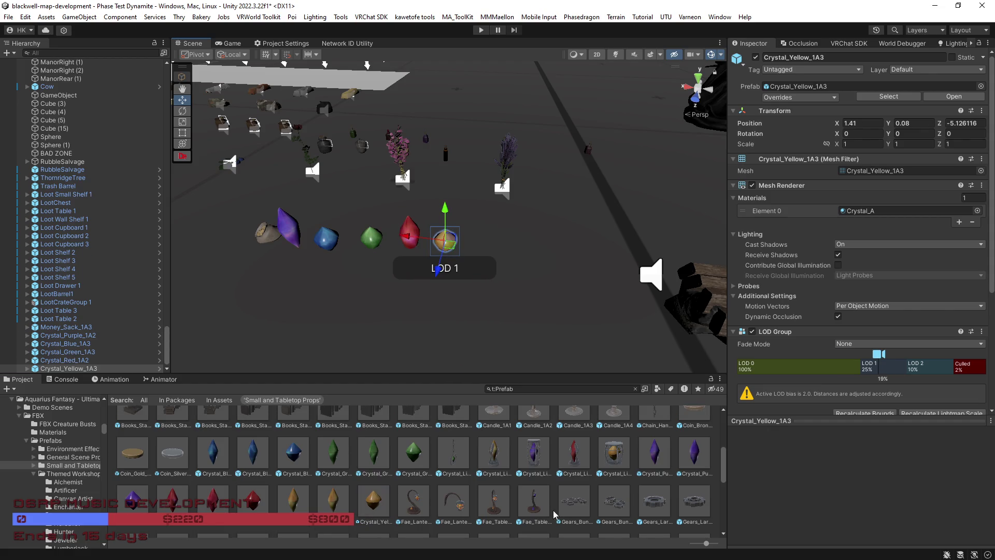
click(537, 506)
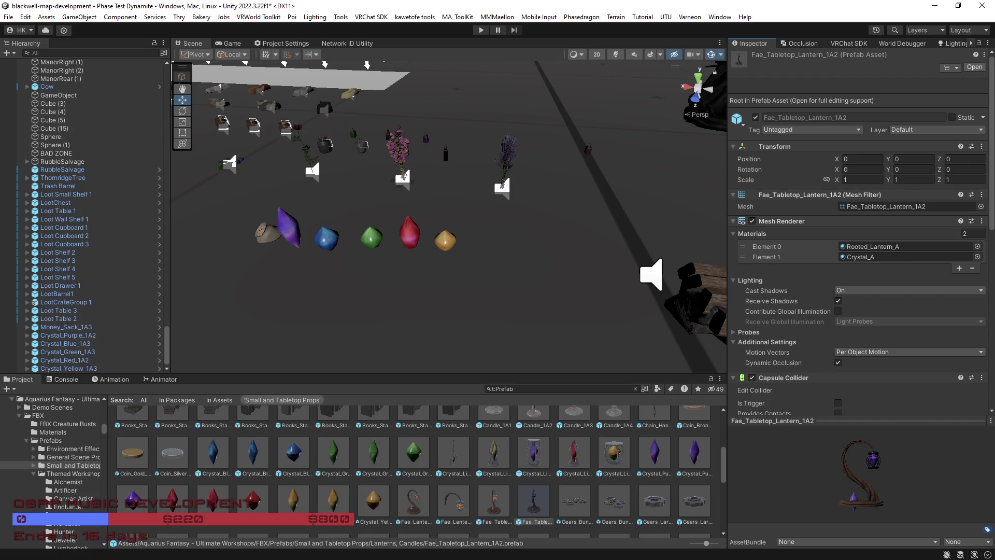
Preview Gears_Large_1A7, Satchel_1B2 and Satchel_1A1, turning the satchel previews
scroll(309, 495, down, 3)
click(300, 456)
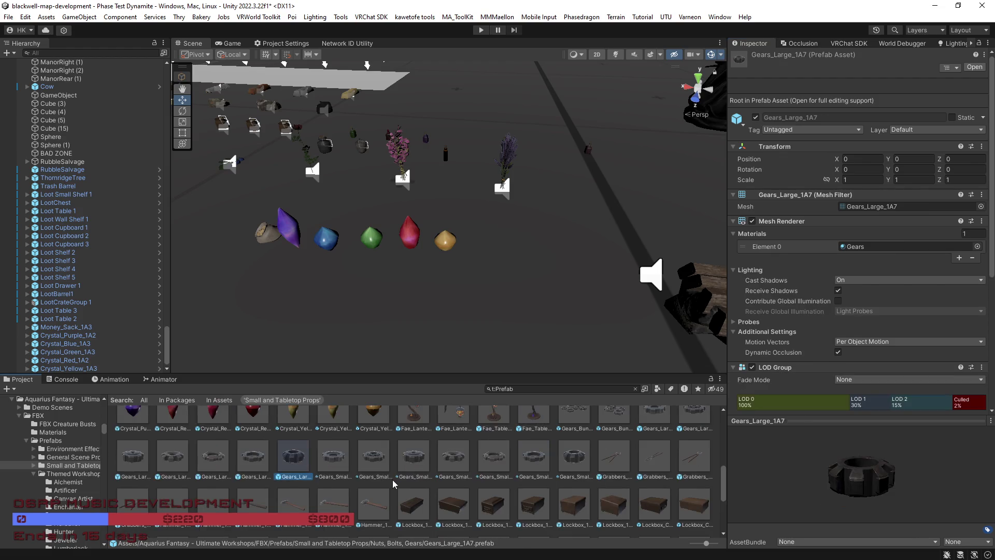
scroll(373, 467, down, 5)
click(453, 472)
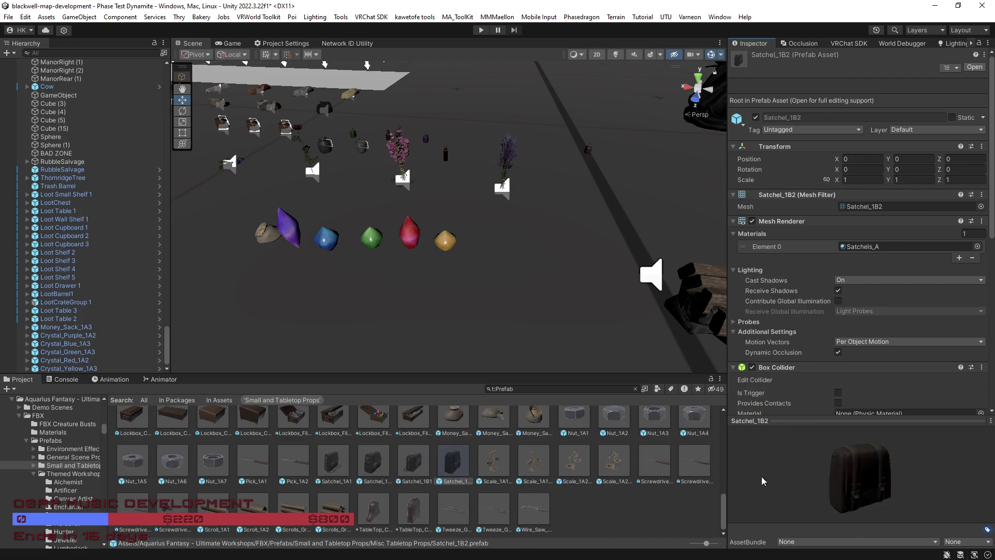
drag(897, 477, 861, 474)
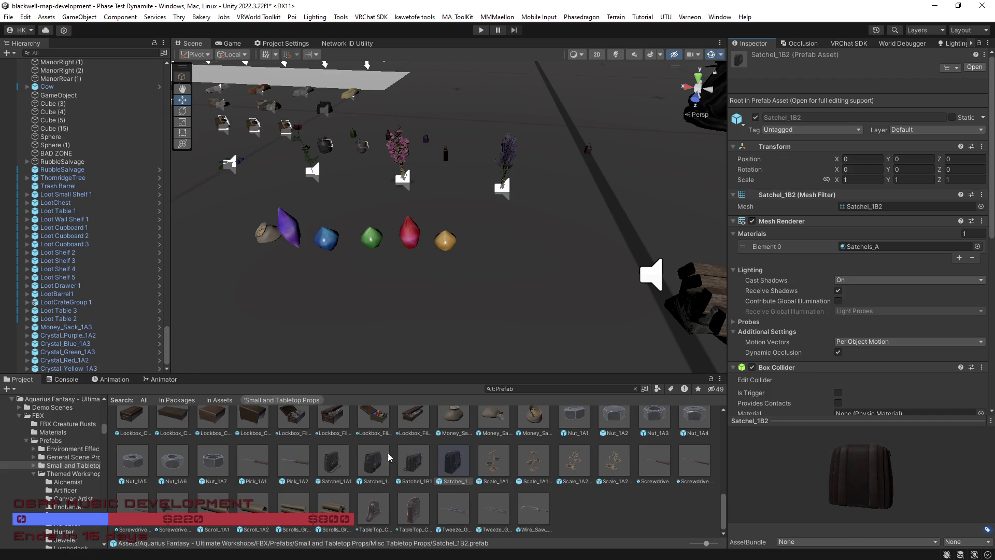
click(347, 462)
drag(851, 472, 789, 472)
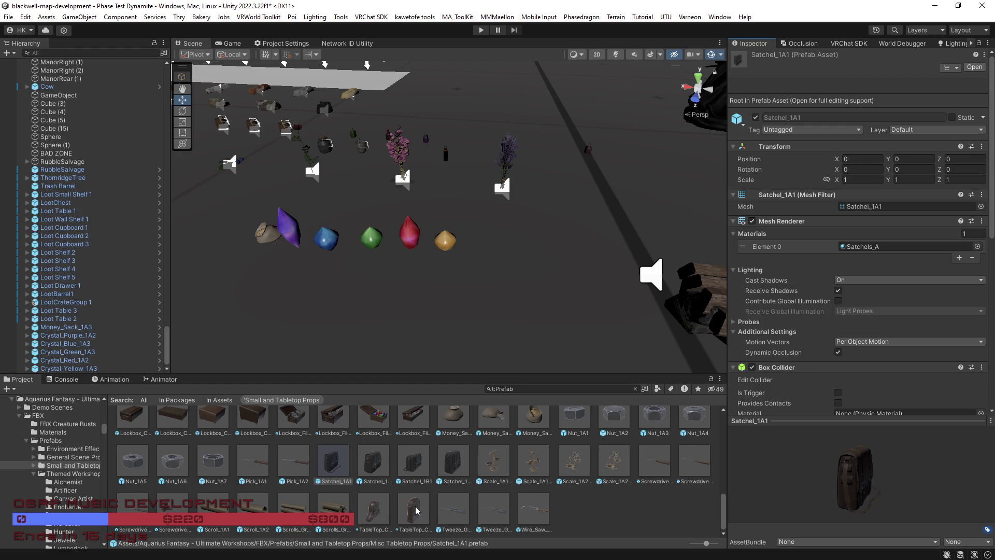
Preview Book_Open_1A2 and clear the t:Prefab search filter
scroll(311, 493, up, 3)
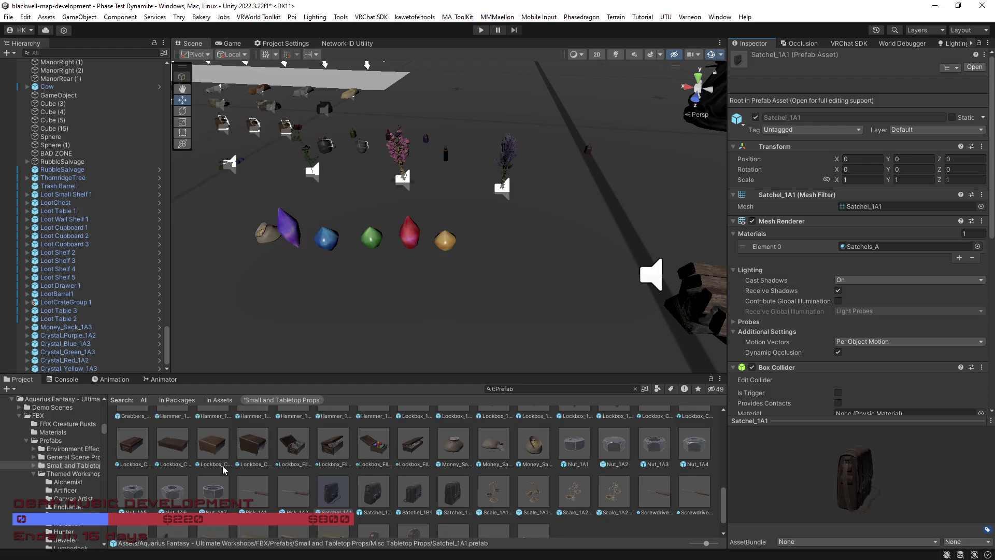
scroll(235, 468, up, 5)
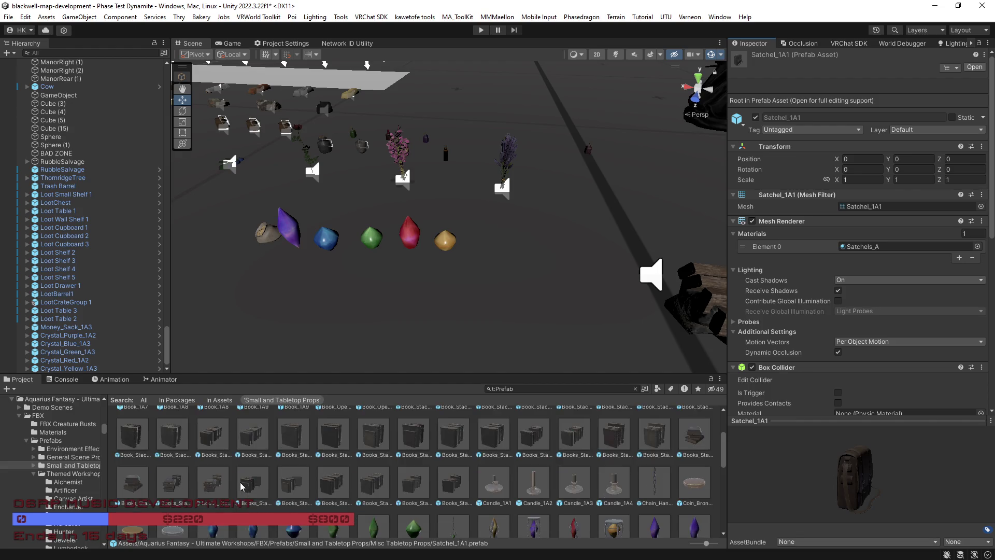
click(373, 476)
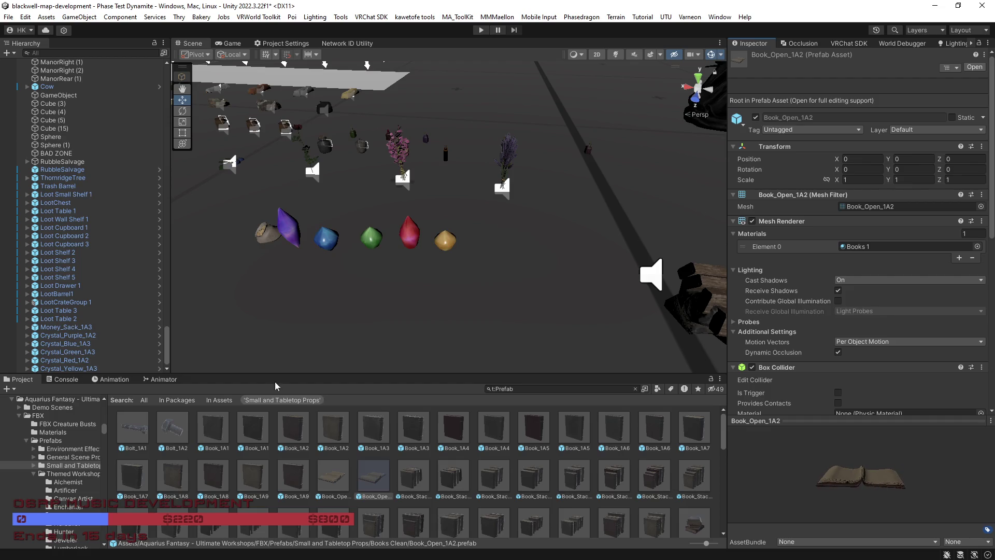
click(636, 389)
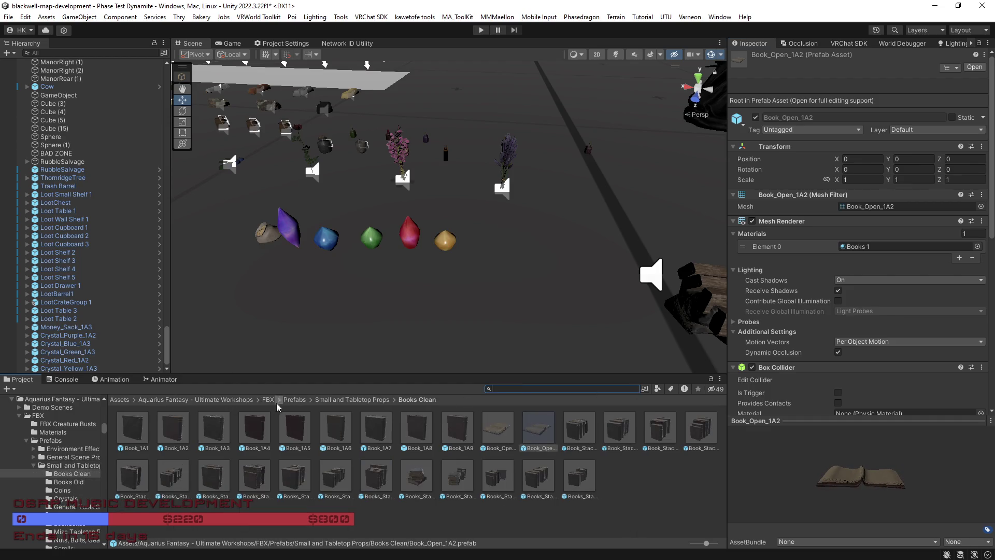
Return to the Prefabs folder and filter the browser to show only prefabs
click(304, 399)
click(658, 389)
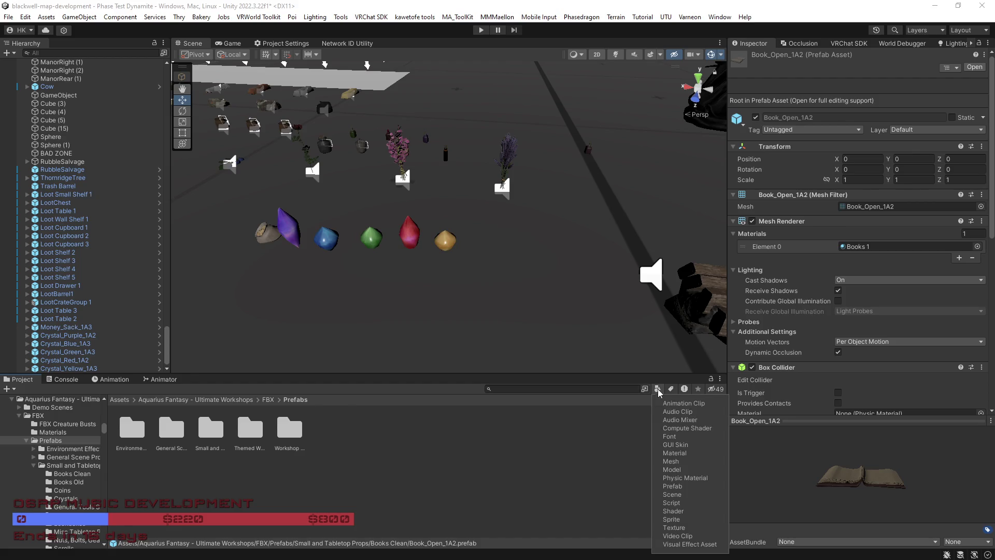
click(672, 485)
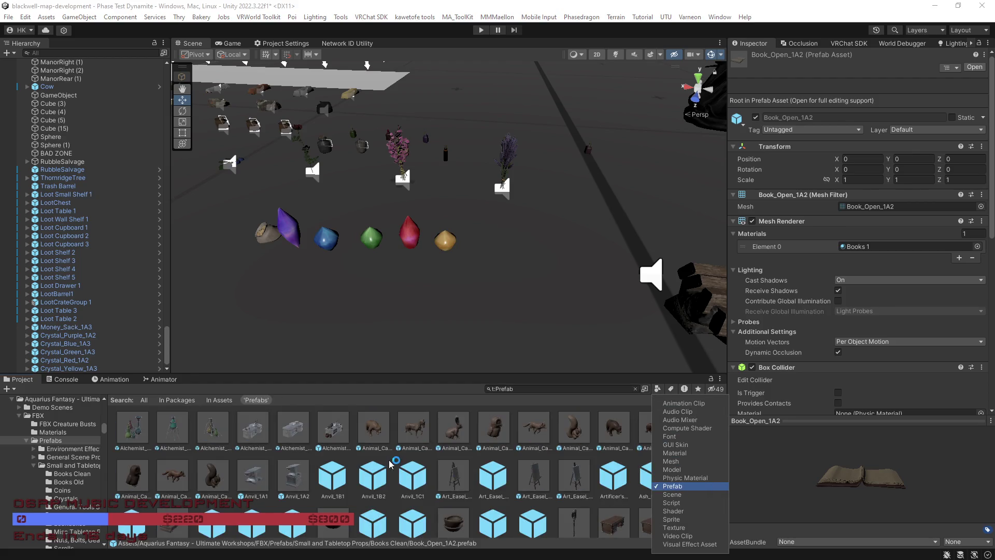
Preview Animal_Carving_Bare_1A1, Alchemist_Flasks_1A1 and Artificer's_Workbench_A, rotating the workbench model
click(374, 436)
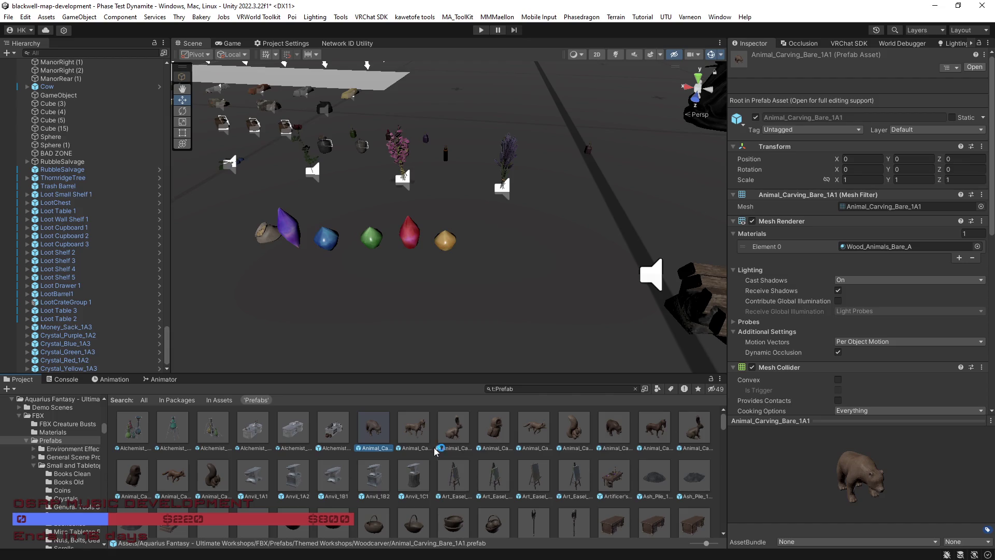
click(133, 429)
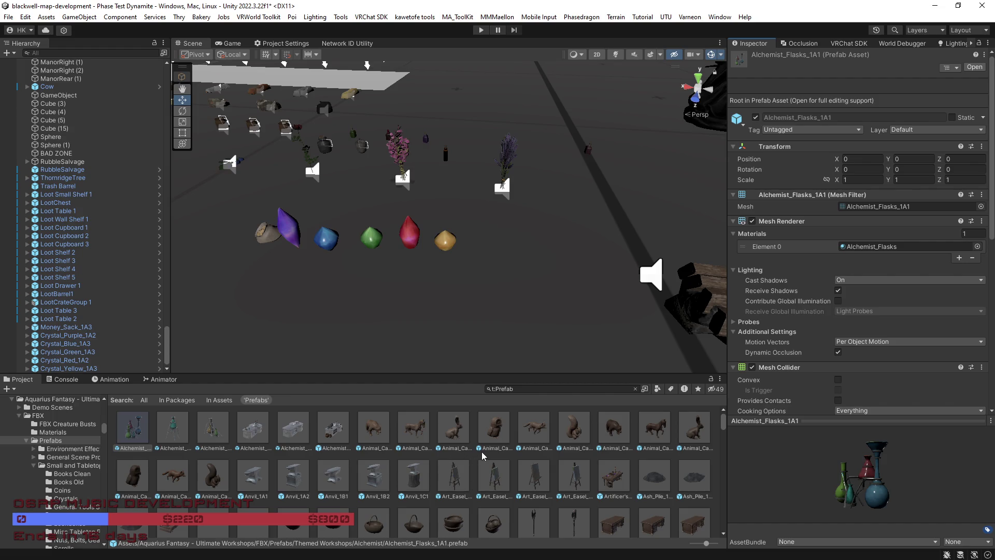
scroll(428, 453, down, 1)
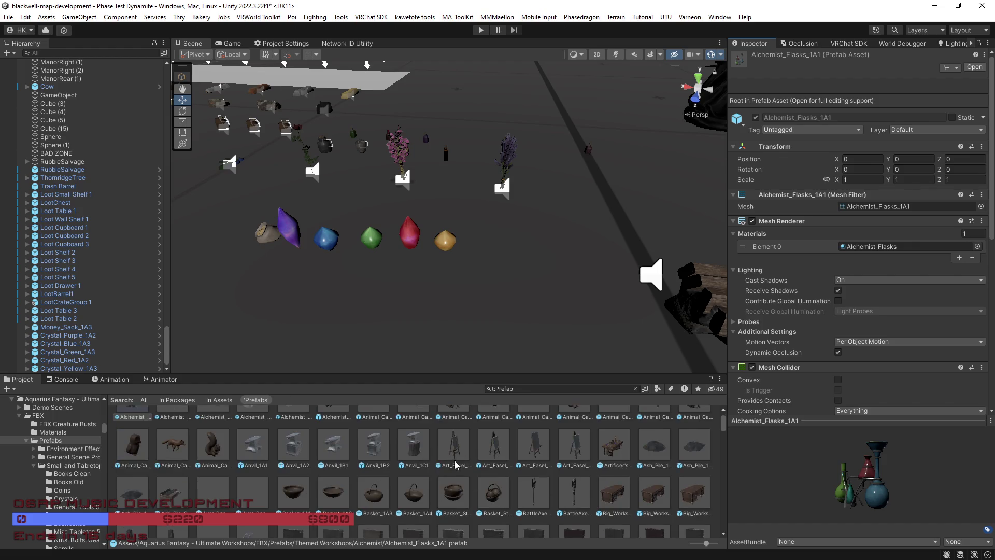
click(614, 444)
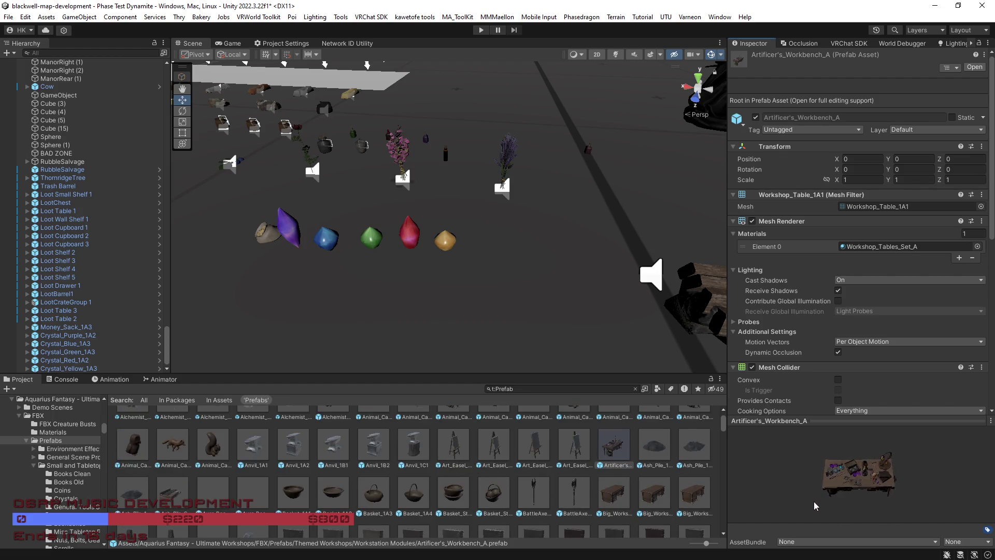
mouse_move(816, 475)
mouse_down()
mouse_move(835, 464)
mouse_move(809, 464)
mouse_up()
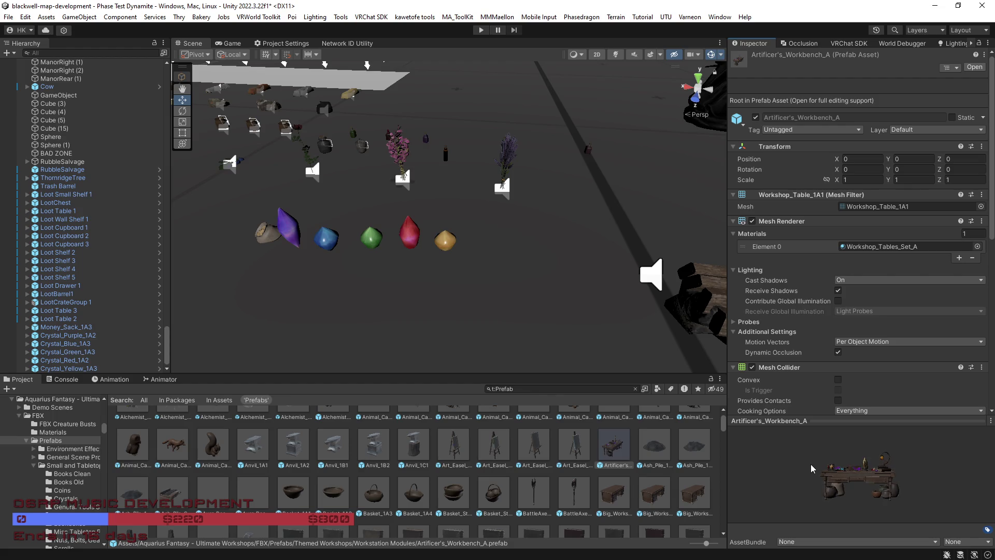
Drop an Ash_Pile_1A1 into the scene, look it over, then delete it
click(655, 445)
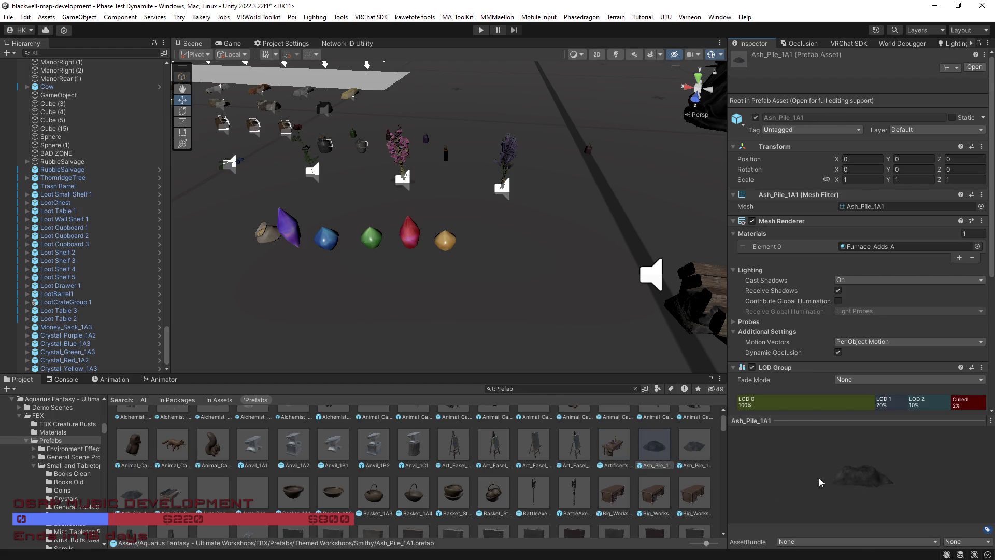
mouse_move(797, 465)
mouse_down()
mouse_move(789, 487)
mouse_move(771, 493)
mouse_move(781, 506)
mouse_move(837, 503)
mouse_up()
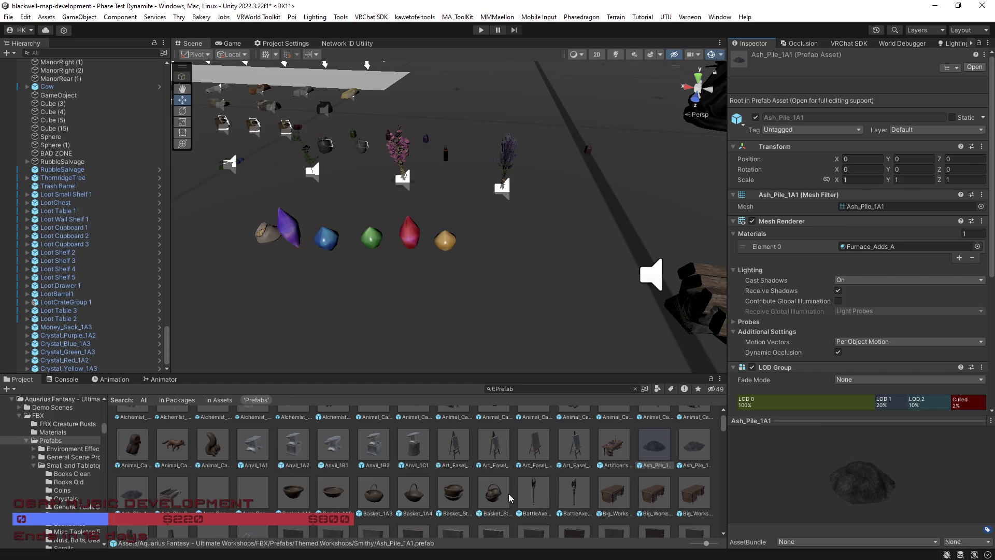
mouse_move(446, 301)
mouse_down()
mouse_move(460, 311)
mouse_move(458, 328)
mouse_move(466, 325)
mouse_up()
mouse_move(134, 500)
mouse_down()
mouse_move(389, 300)
mouse_move(400, 267)
mouse_up()
mouse_move(400, 266)
mouse_down()
mouse_move(507, 289)
mouse_move(455, 288)
mouse_move(466, 177)
mouse_move(573, 238)
mouse_move(382, 223)
mouse_move(547, 227)
mouse_up()
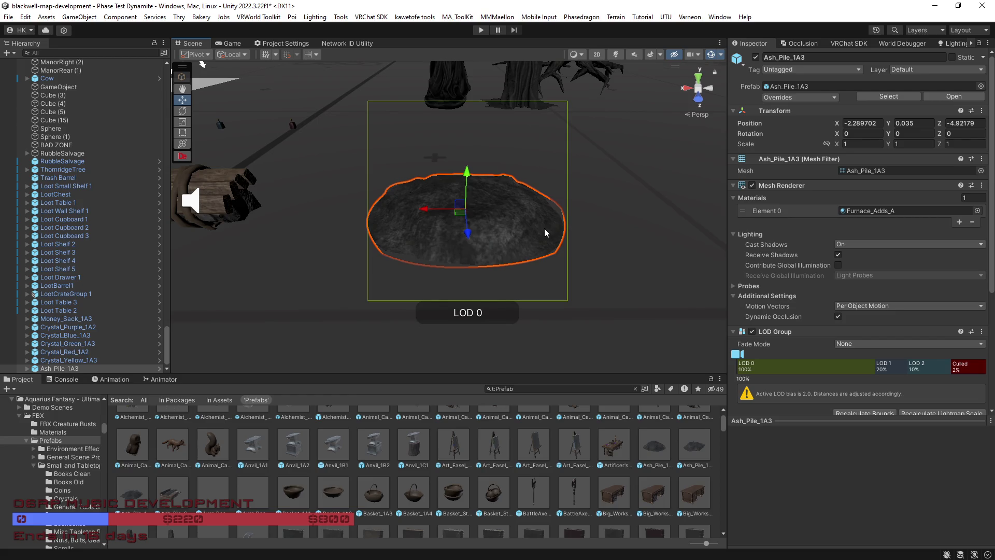
drag(546, 233, 557, 214)
key(Delete)
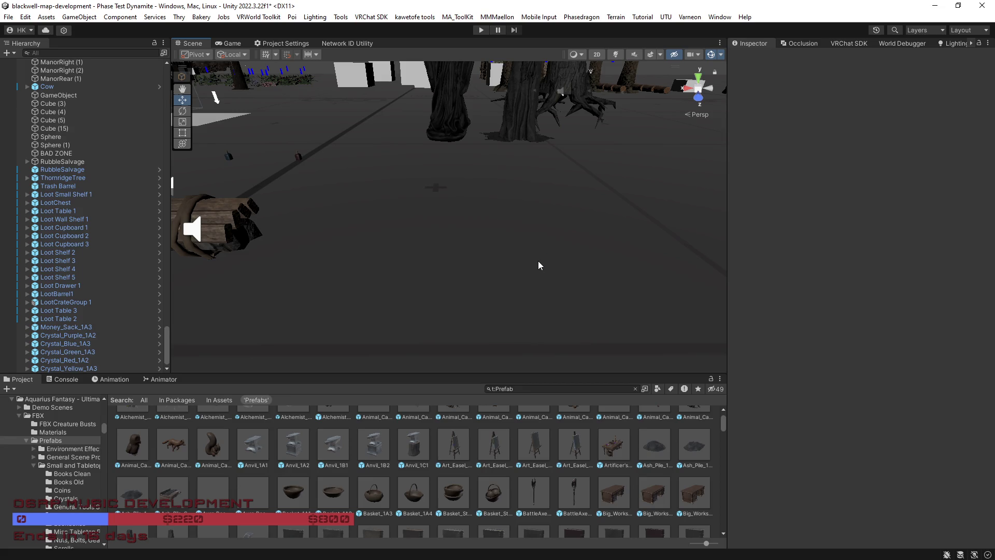
drag(527, 263, 527, 258)
scroll(317, 490, down, 2)
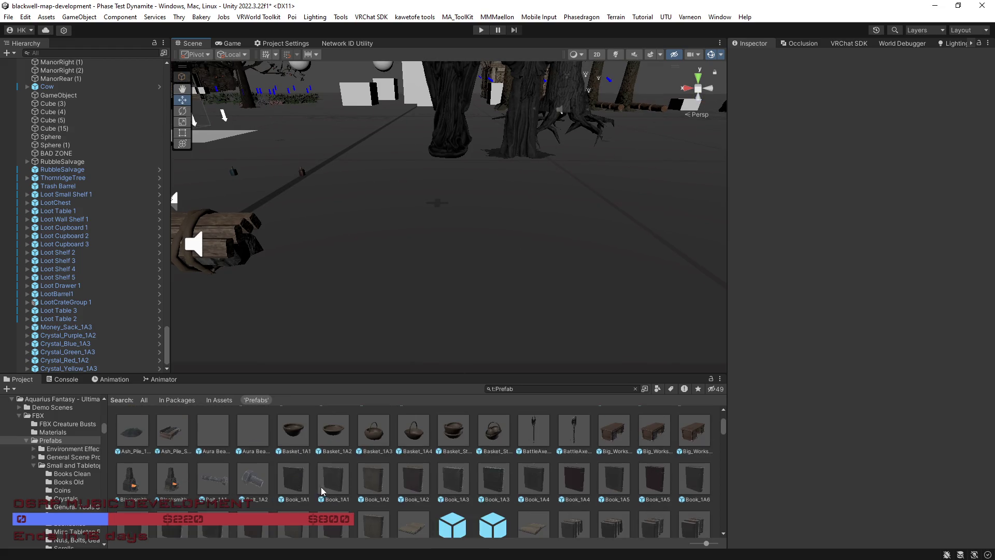
Place BattleAxe_A and BattleAxe_B in front of the statues
click(543, 437)
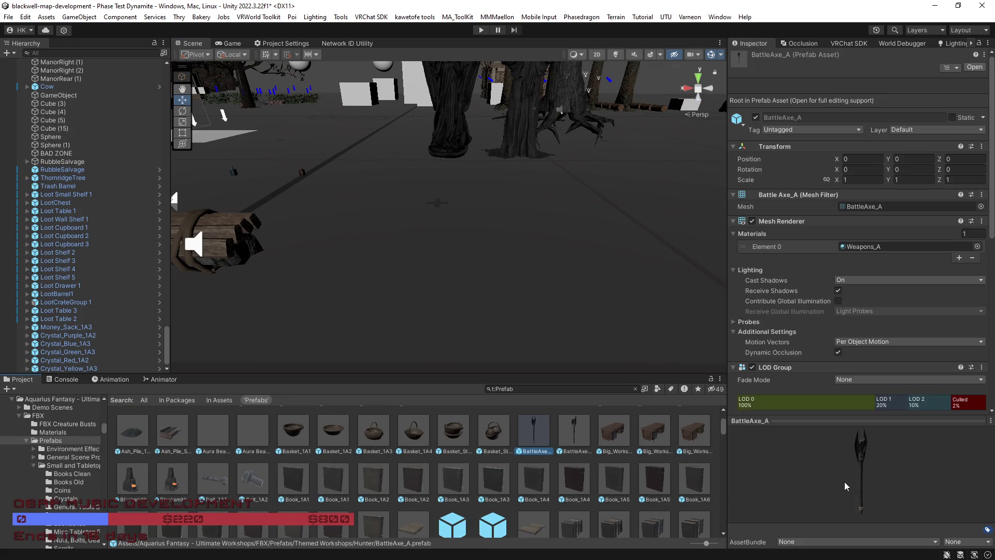
drag(583, 364, 565, 308)
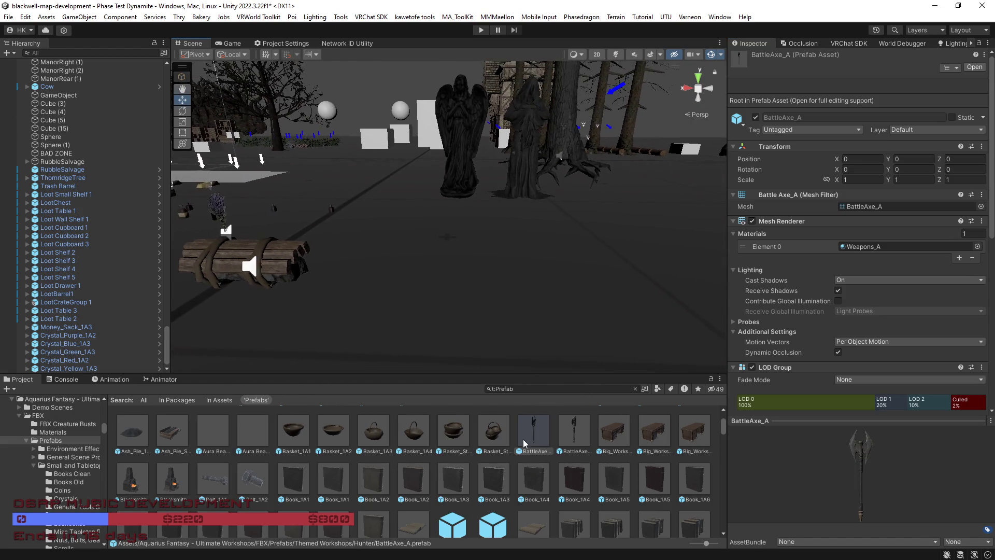
mouse_move(534, 430)
mouse_down()
mouse_move(412, 280)
mouse_move(397, 300)
mouse_move(405, 283)
mouse_move(482, 230)
mouse_move(513, 230)
mouse_move(462, 171)
mouse_up()
click(574, 431)
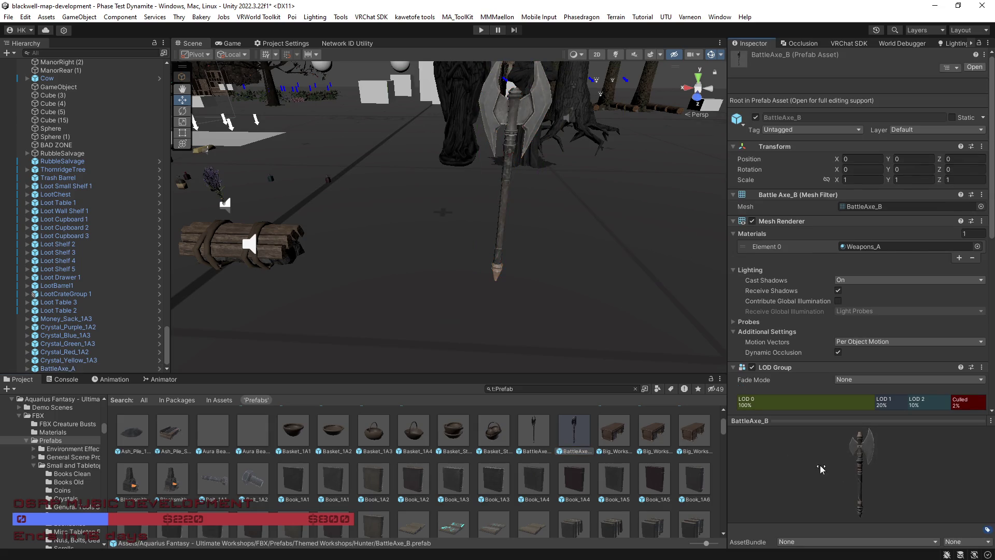
mouse_move(551, 298)
mouse_down()
mouse_move(556, 400)
mouse_move(565, 394)
mouse_move(473, 285)
mouse_move(469, 307)
mouse_move(490, 284)
mouse_move(487, 254)
mouse_move(500, 215)
mouse_up()
mouse_move(469, 272)
mouse_down()
mouse_move(468, 254)
mouse_move(425, 259)
mouse_up()
scroll(384, 486, down, 3)
Place the glowing Book_Open_1A1 beside the axes and frame it in view
click(453, 465)
mouse_move(825, 497)
mouse_down()
mouse_move(768, 526)
mouse_move(802, 529)
mouse_move(785, 529)
mouse_move(786, 485)
mouse_move(785, 502)
mouse_move(816, 465)
mouse_move(815, 494)
mouse_up()
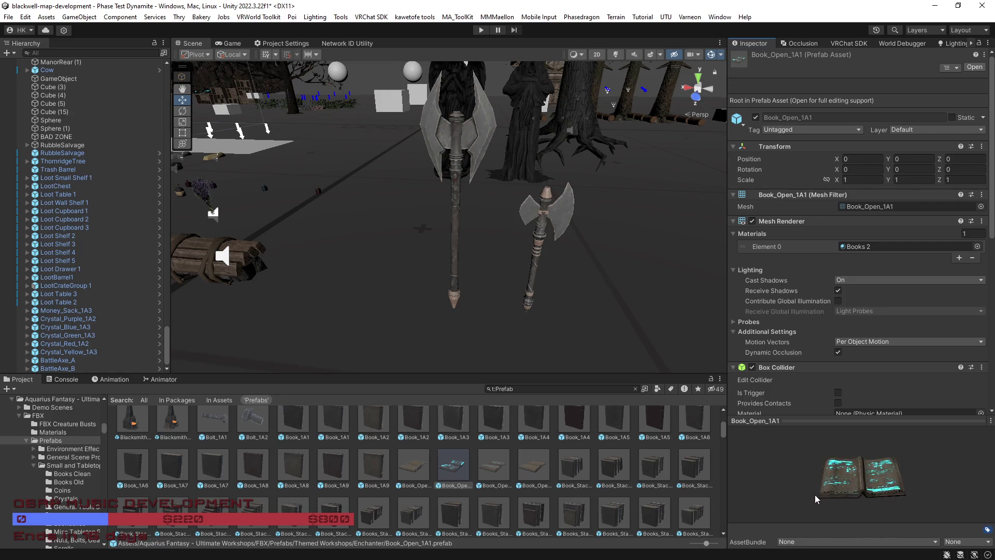
scroll(554, 282, down, 3)
drag(453, 469, 494, 290)
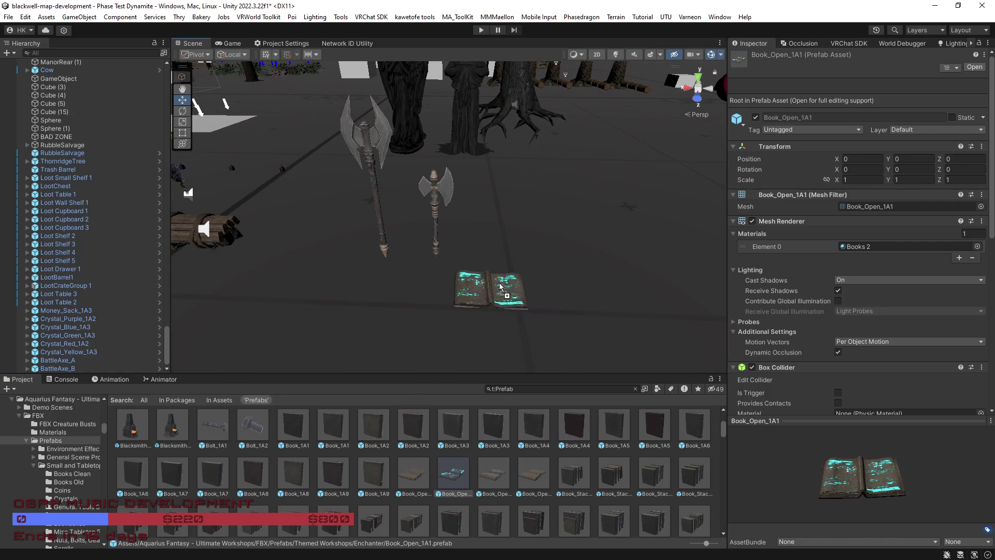
key(f)
mouse_move(363, 301)
mouse_down()
mouse_move(358, 328)
mouse_move(335, 309)
mouse_move(394, 275)
mouse_move(553, 224)
mouse_move(559, 234)
mouse_up()
scroll(345, 311, down, 5)
Preview the Campfire_Ashy_Hot_A prefab from another angle
scroll(408, 474, down, 1)
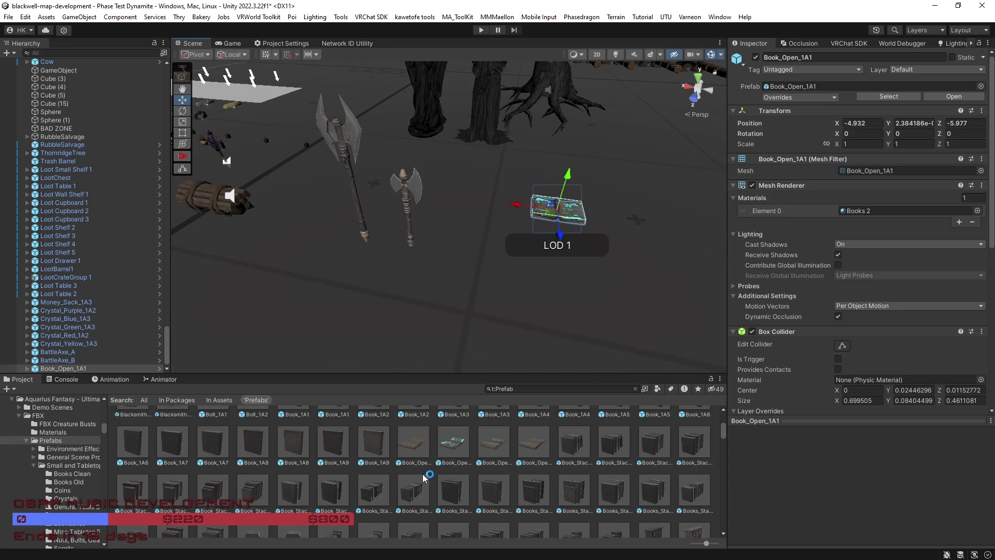
scroll(423, 478, down, 3)
click(574, 495)
drag(834, 501, 806, 494)
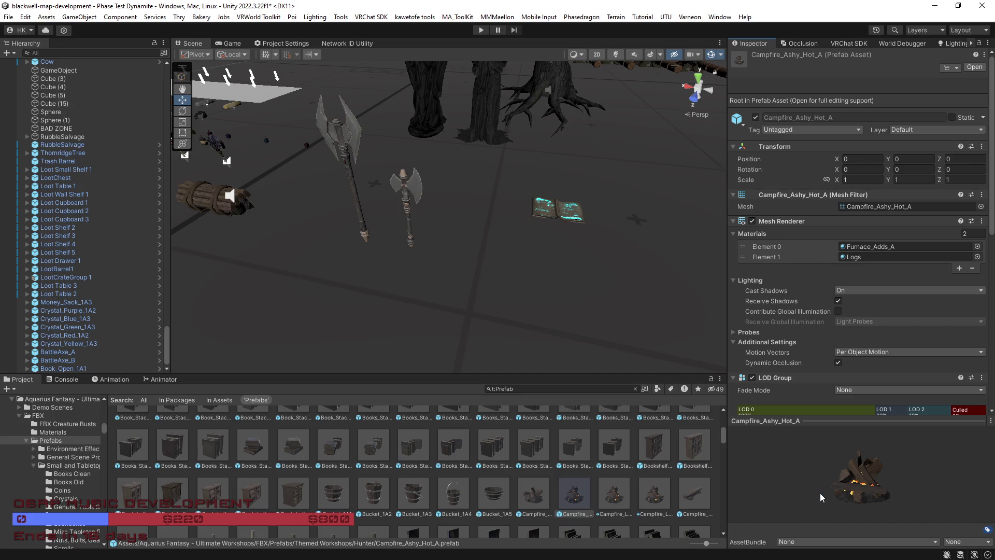
Place Bookshelf_Books_1A1 in the scene, select it and frame it
click(662, 456)
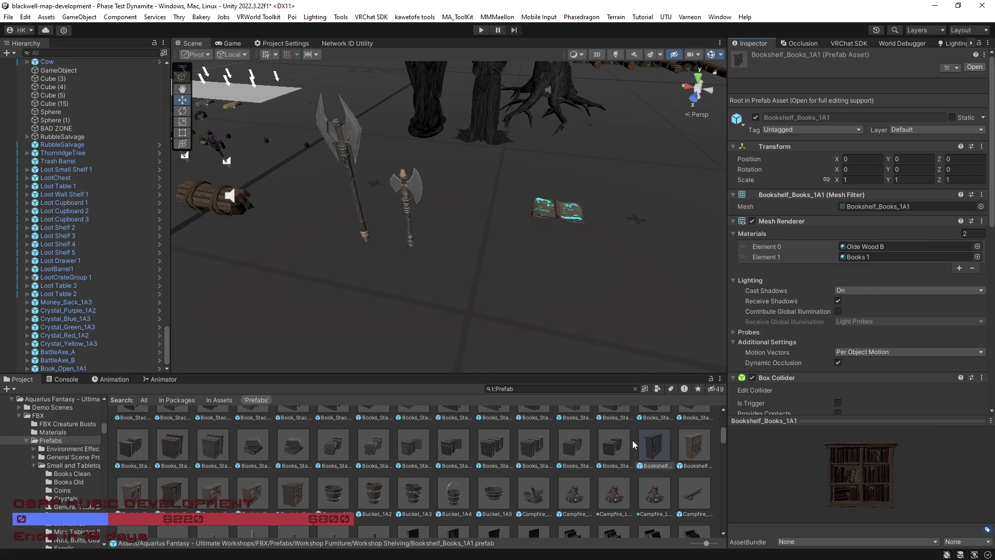
mouse_move(660, 457)
mouse_down()
mouse_move(608, 264)
mouse_move(578, 227)
mouse_up()
click(588, 220)
click(584, 147)
click(576, 190)
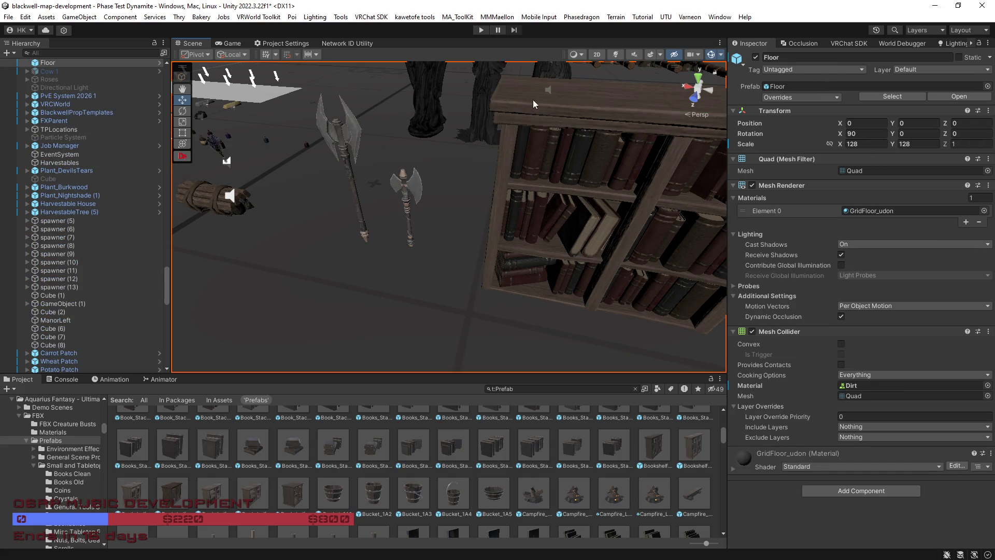
click(537, 108)
key(f)
scroll(483, 181, up, 5)
mouse_move(483, 178)
mouse_down()
mouse_move(502, 205)
mouse_move(416, 185)
mouse_move(386, 220)
mouse_move(599, 249)
mouse_move(527, 202)
mouse_move(405, 152)
mouse_move(563, 191)
mouse_up()
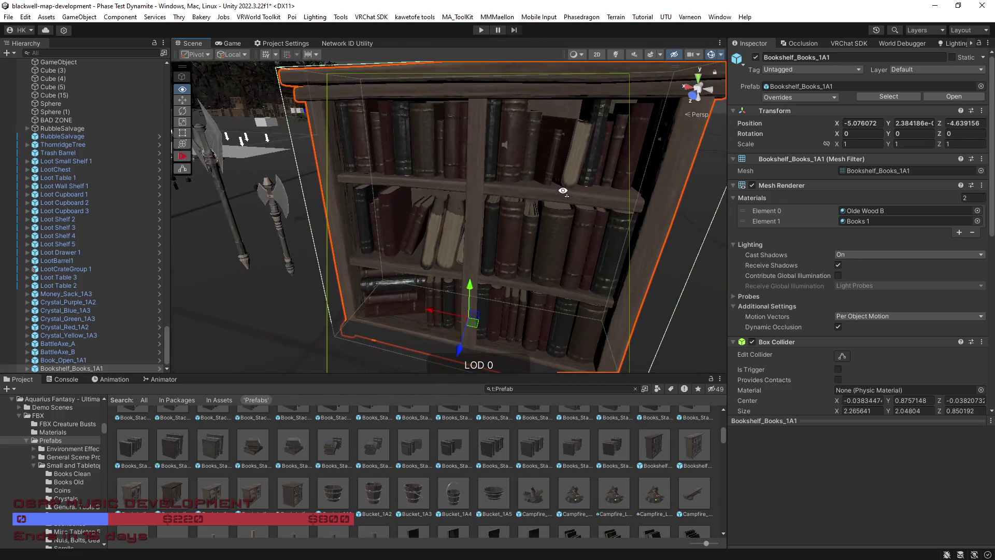
Raise the bookshelf slightly, delete it, and preview Bookshelf_Scrolls_1A1 instead
mouse_move(470, 291)
mouse_down()
mouse_move(470, 273)
mouse_move(469, 289)
mouse_move(577, 264)
mouse_up()
key(f)
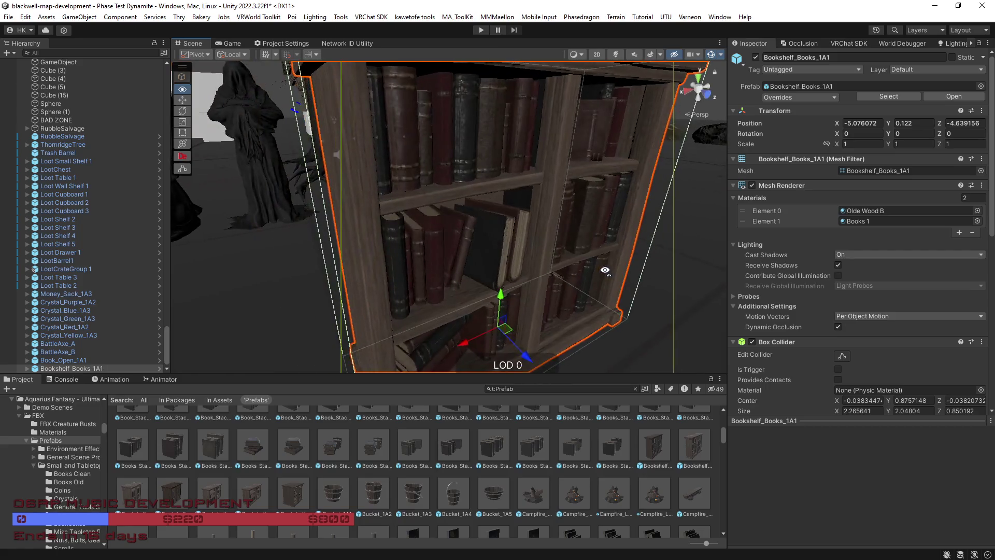
scroll(837, 291, down, 1)
scroll(835, 294, down, 10)
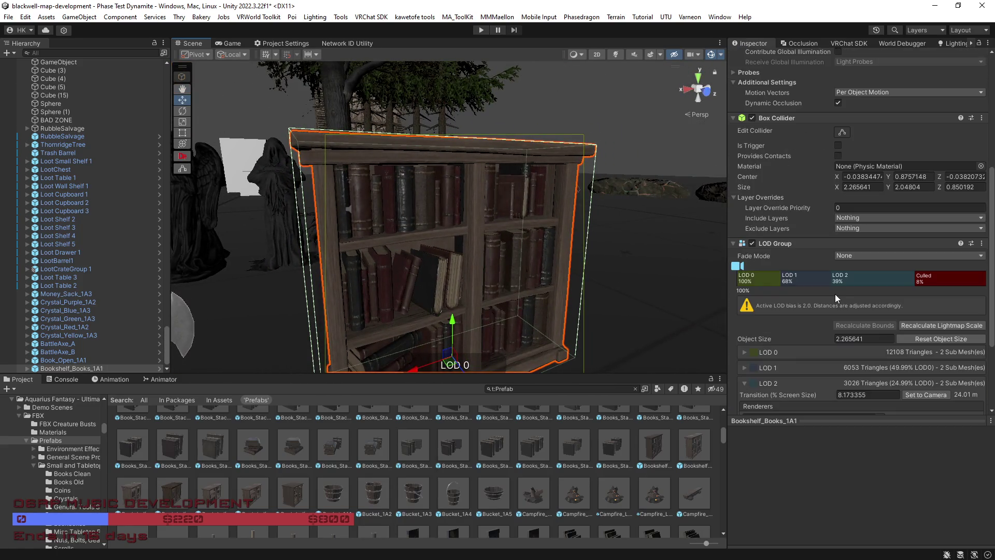
drag(523, 295, 571, 295)
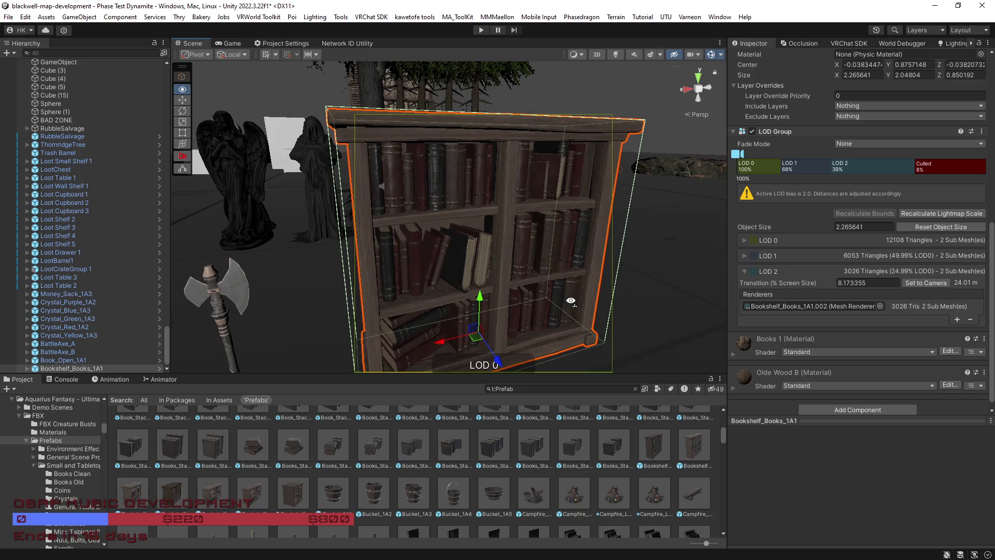
key(Delete)
drag(372, 347, 466, 343)
click(304, 492)
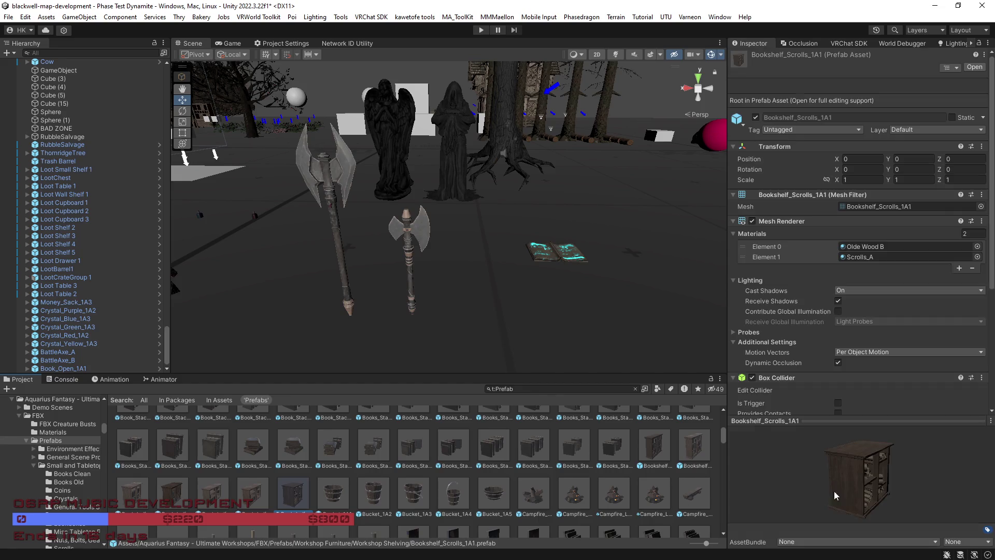
mouse_move(836, 487)
mouse_down()
mouse_move(866, 487)
mouse_move(804, 489)
mouse_move(838, 487)
mouse_move(809, 484)
mouse_move(822, 487)
mouse_up()
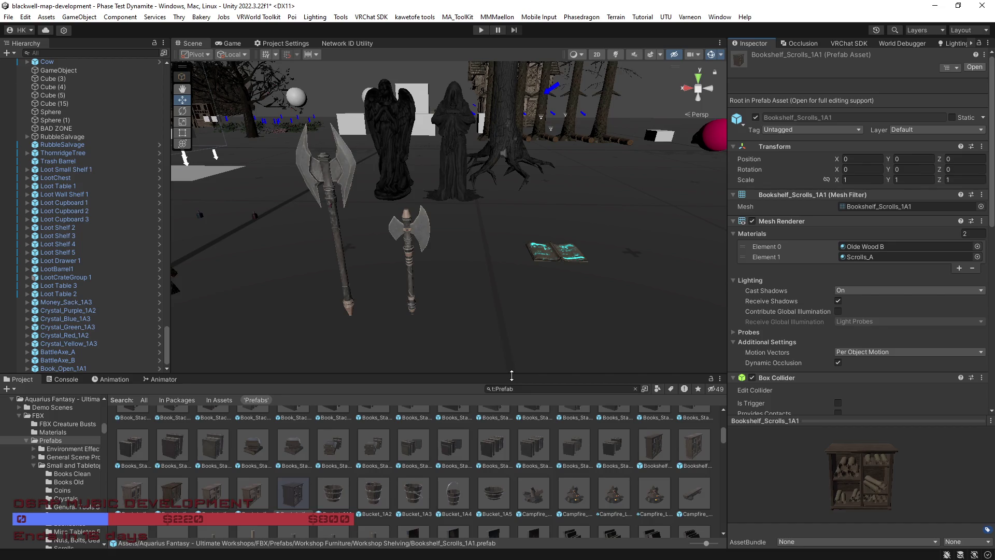
key(w)
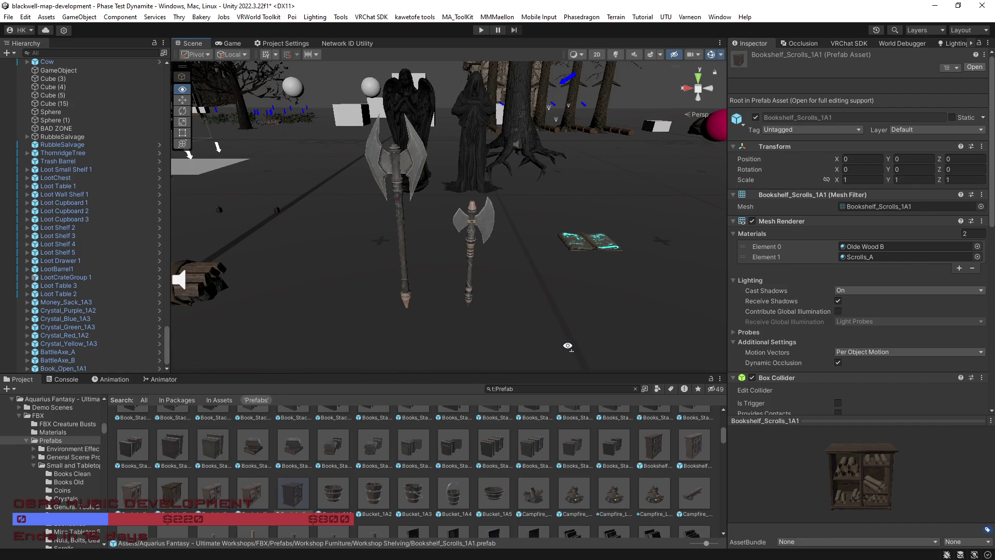
key(s)
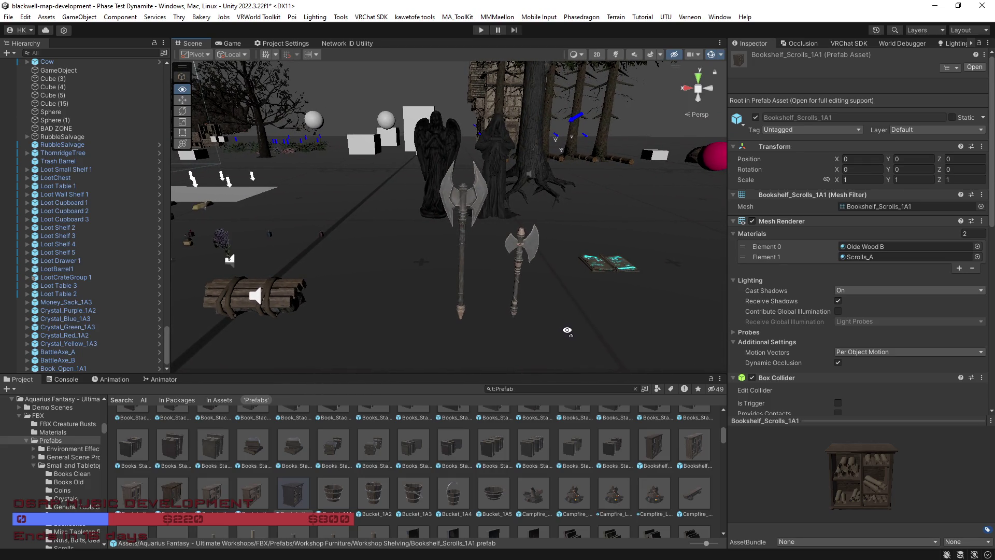
right_click(569, 334)
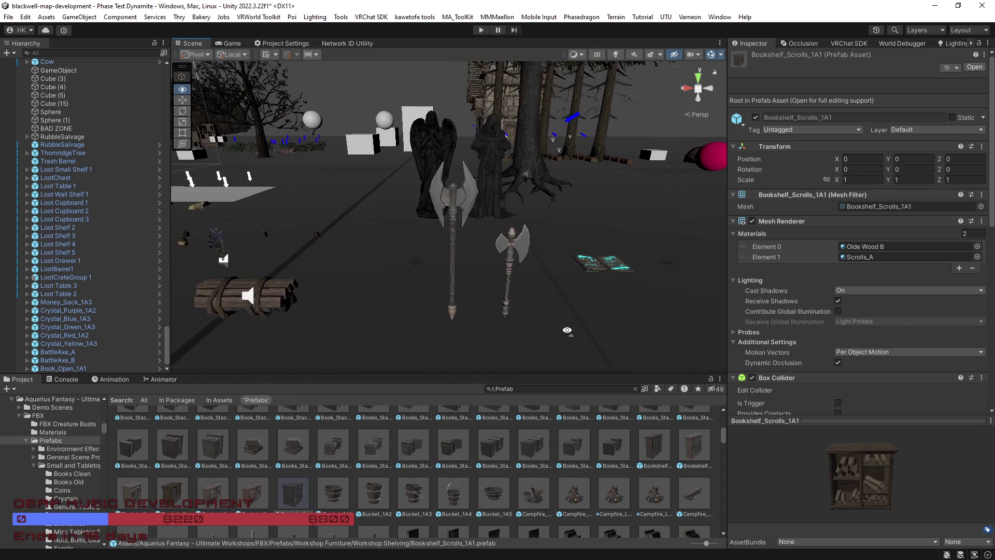
key(a)
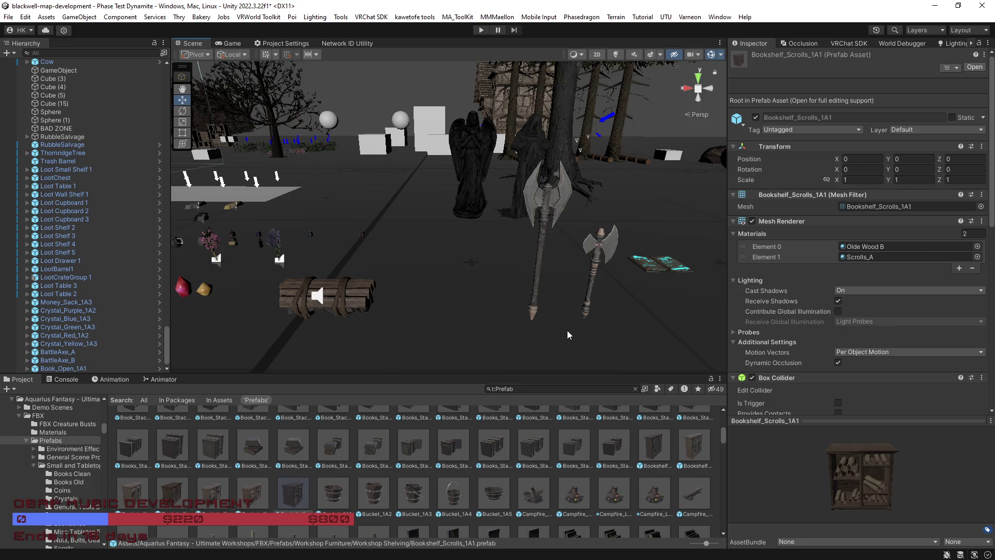
mouse_move(484, 357)
alt+mouse_down()
mouse_move(503, 341)
mouse_move(487, 357)
alt+mouse_up()
scroll(489, 506, down, 2)
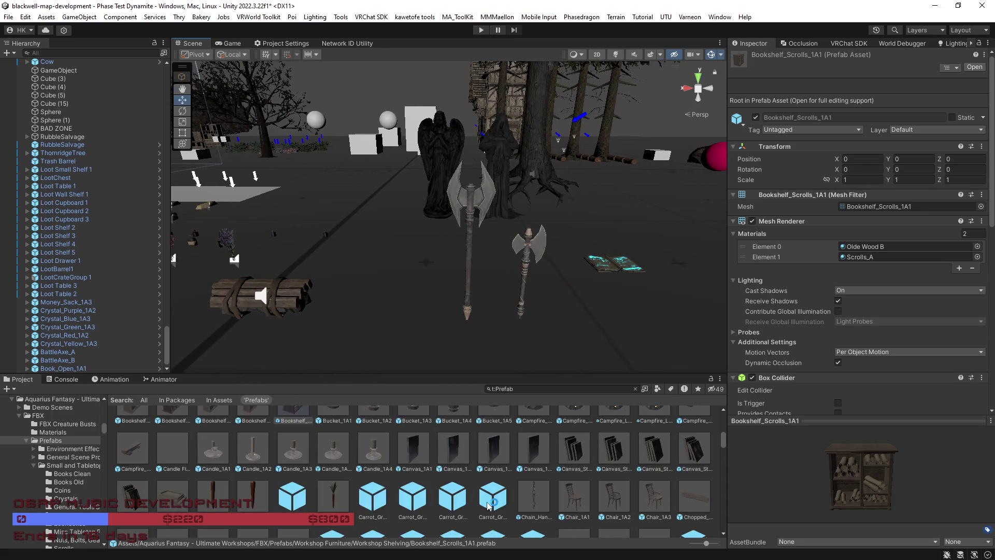
Place Clockmaker's_Workbench_A in the scene and frame it in view
scroll(487, 503, down, 1)
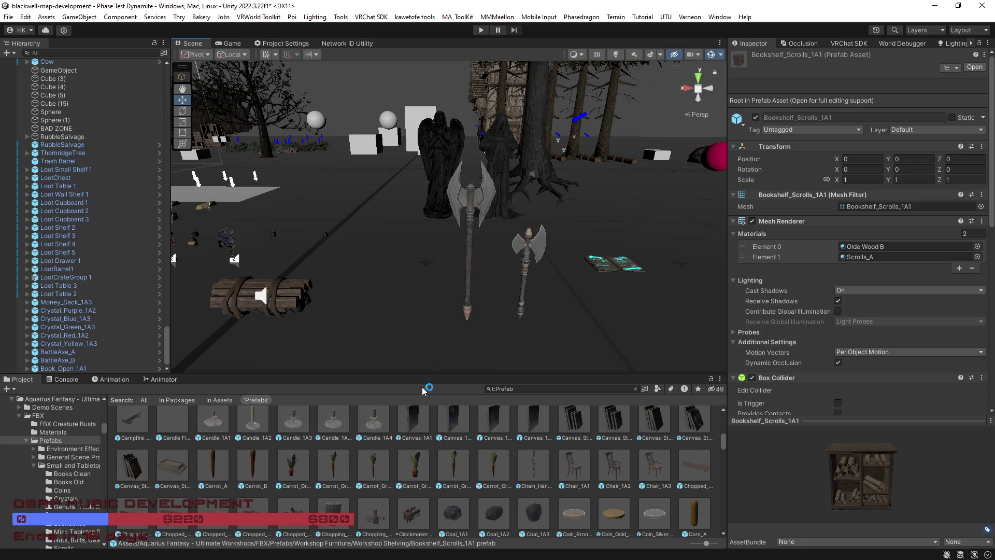
scroll(425, 456, up, 2)
ctrl+click(304, 434)
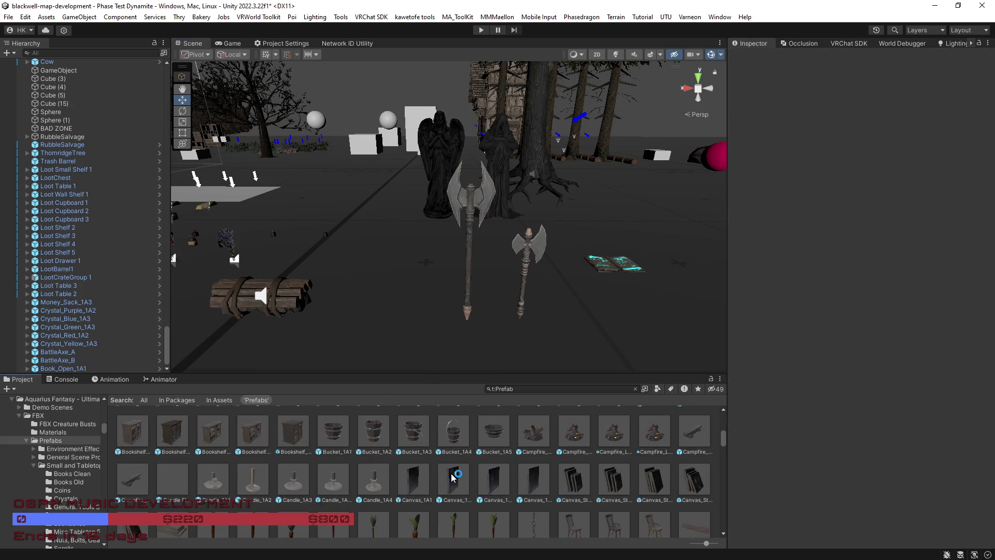
scroll(451, 477, down, 3)
click(415, 485)
mouse_move(804, 487)
mouse_down()
mouse_move(810, 459)
mouse_move(810, 511)
mouse_move(768, 509)
mouse_move(816, 475)
mouse_move(869, 457)
mouse_up()
drag(400, 490, 638, 337)
key(f)
mouse_move(624, 299)
mouse_down()
mouse_move(726, 325)
mouse_move(544, 380)
mouse_move(525, 301)
mouse_move(463, 260)
mouse_move(445, 282)
mouse_up()
Select the whole clockmaker workbench and move it near the battle axes
click(498, 269)
scroll(461, 248, down, 5)
click(471, 248)
click(471, 248)
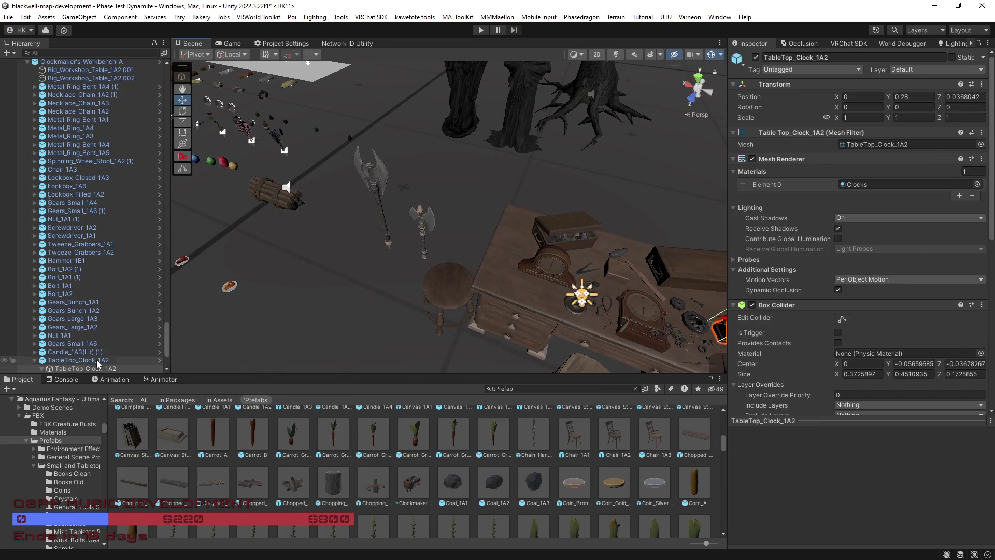
scroll(83, 281, down, 4)
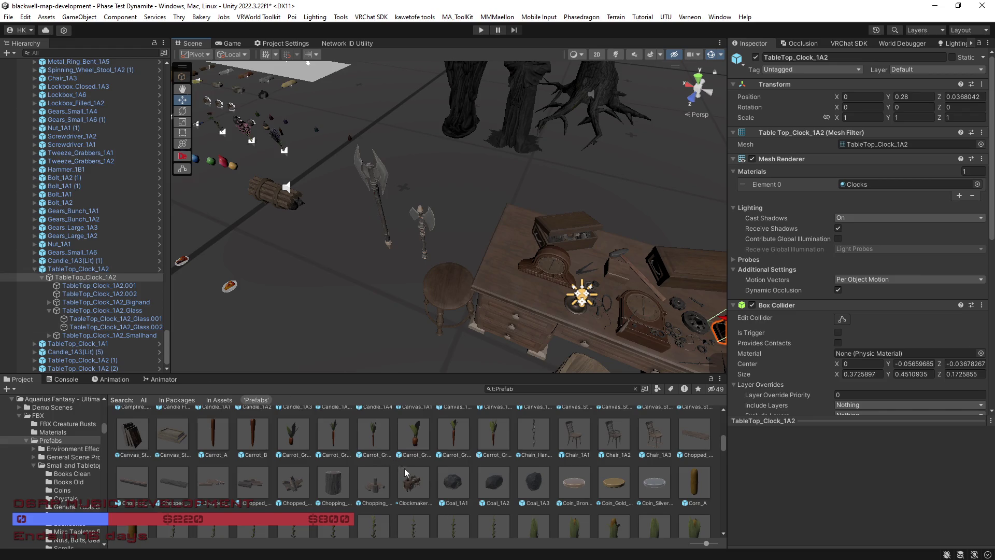
scroll(407, 472, down, 3)
drag(454, 349, 435, 273)
click(435, 272)
drag(494, 291, 606, 95)
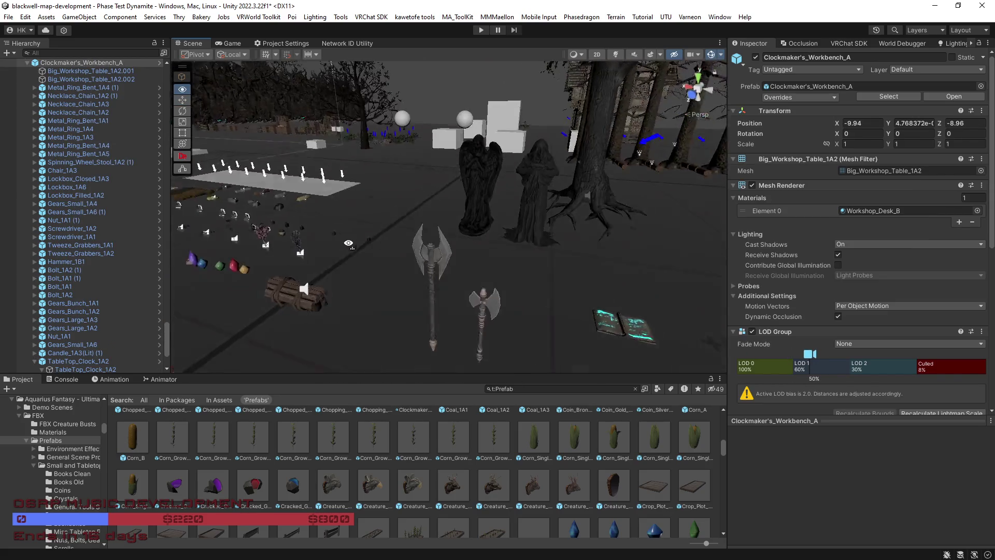
scroll(349, 485, down, 3)
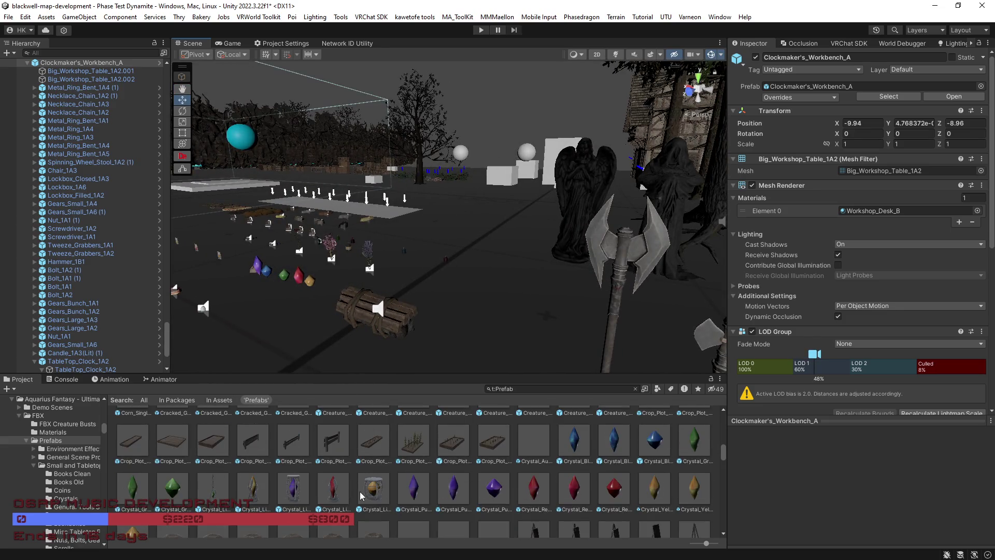
scroll(363, 492, down, 2)
Preview Gardener's_Crops_A, Gem_Jewel_1A2 and Hanging_Herbs_1A2 prefabs
scroll(376, 496, down, 2)
click(294, 478)
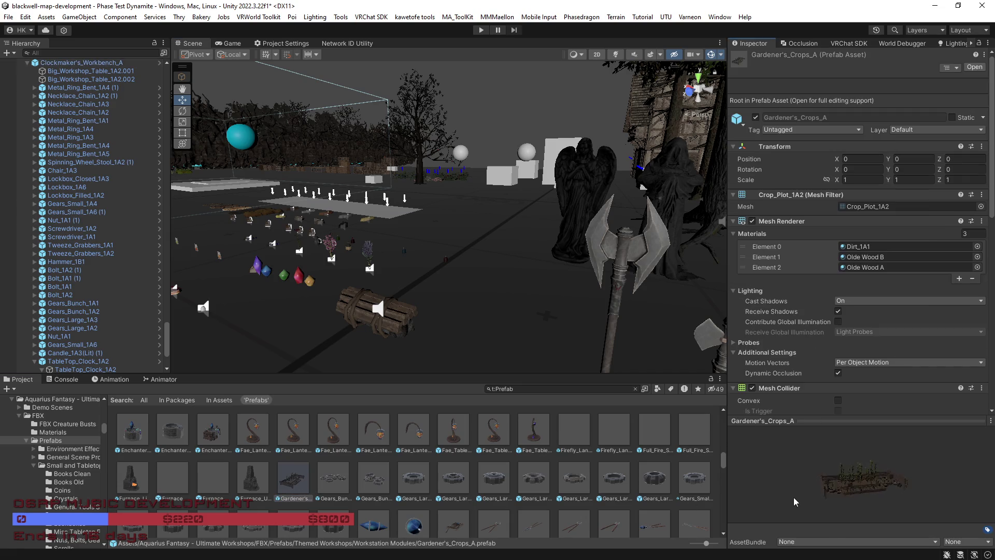
scroll(520, 491, down, 2)
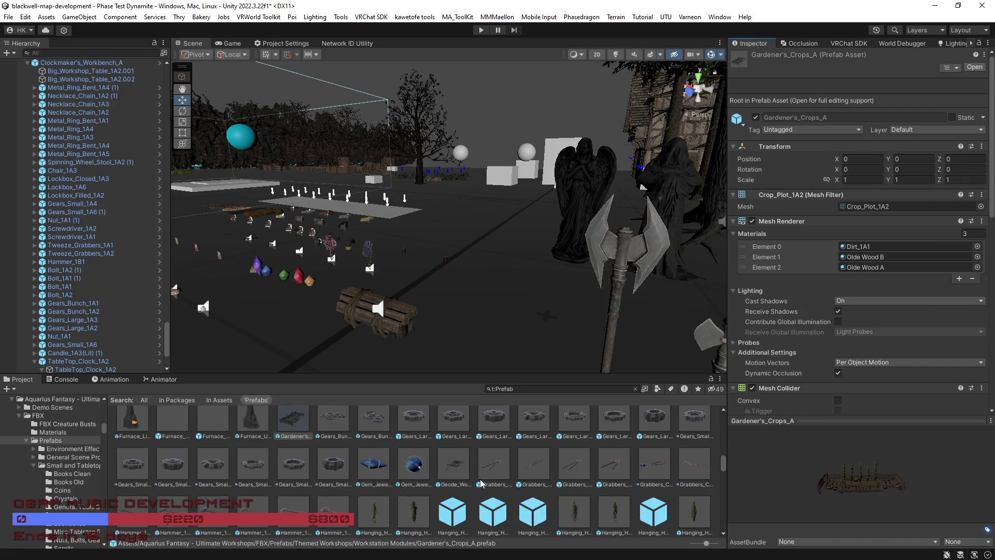
click(414, 464)
drag(777, 510, 836, 501)
scroll(627, 503, down, 2)
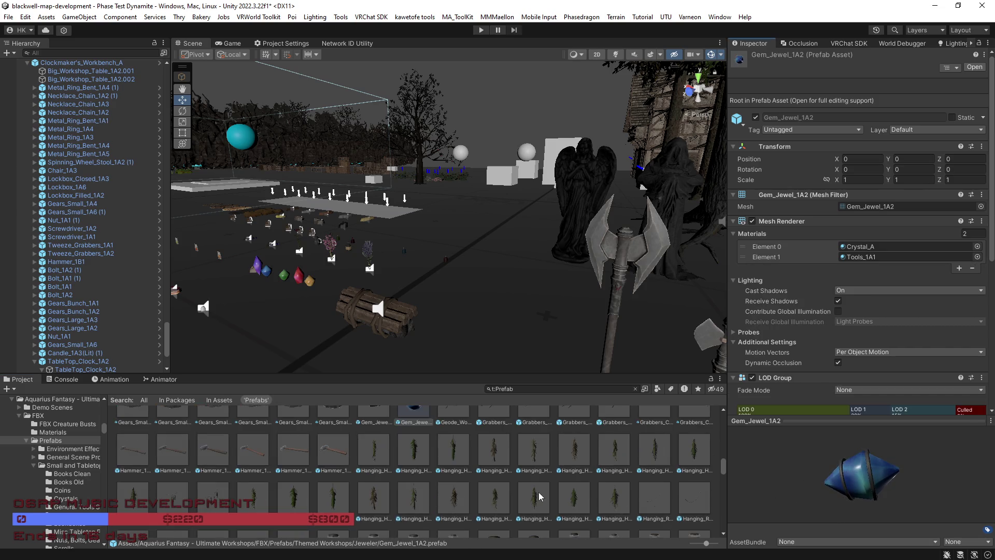
click(424, 469)
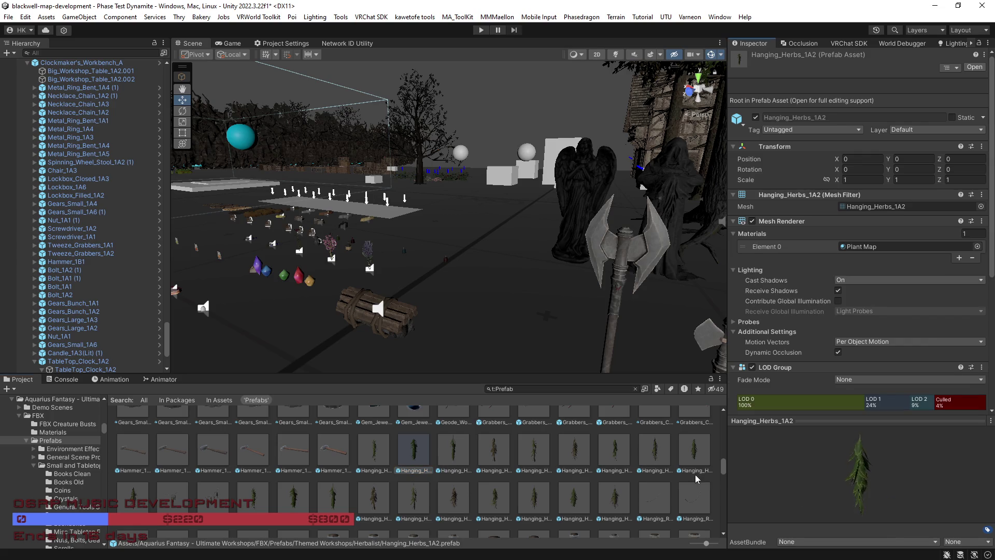
scroll(596, 489, down, 4)
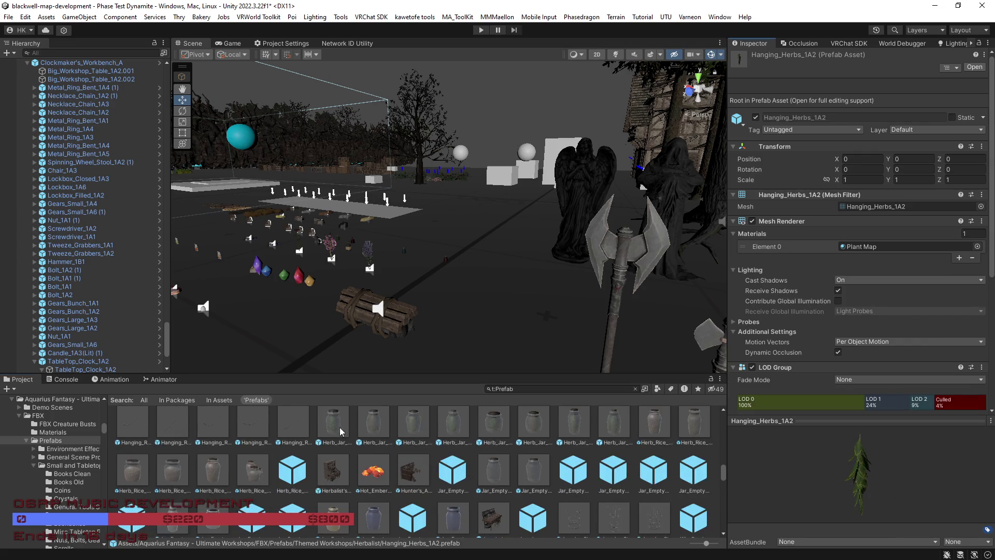
Place Herb_Jar_1A1 near the log bundle, frame it and nudge it up
click(333, 431)
mouse_move(774, 470)
mouse_down()
mouse_move(763, 464)
mouse_move(795, 472)
mouse_up()
drag(331, 431, 466, 353)
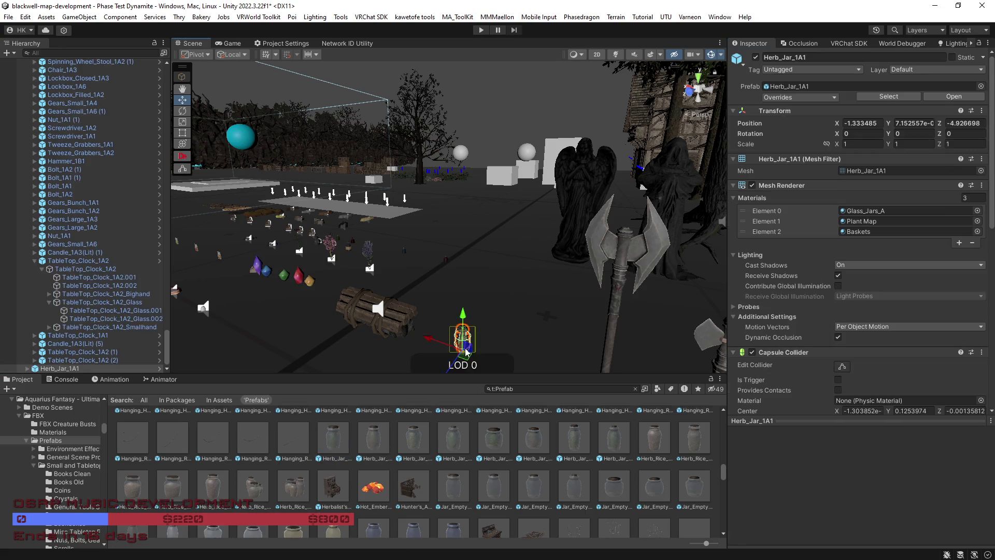
key(f)
drag(374, 249, 387, 159)
Expand the herb jar's child parts, frame Herb_Jar_1A1.002, then reselect the whole jar
click(27, 368)
scroll(59, 311, down, 1)
click(77, 361)
click(80, 369)
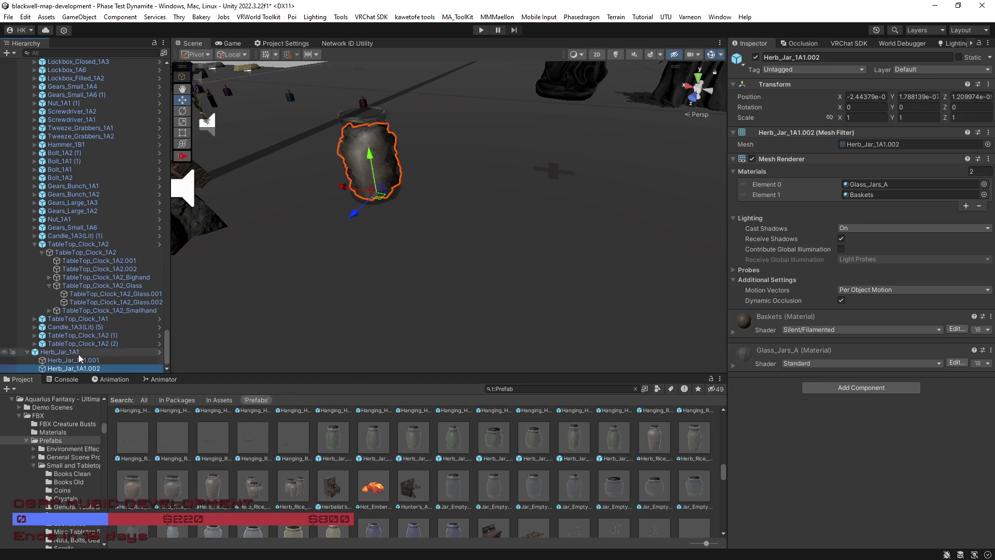
key(f)
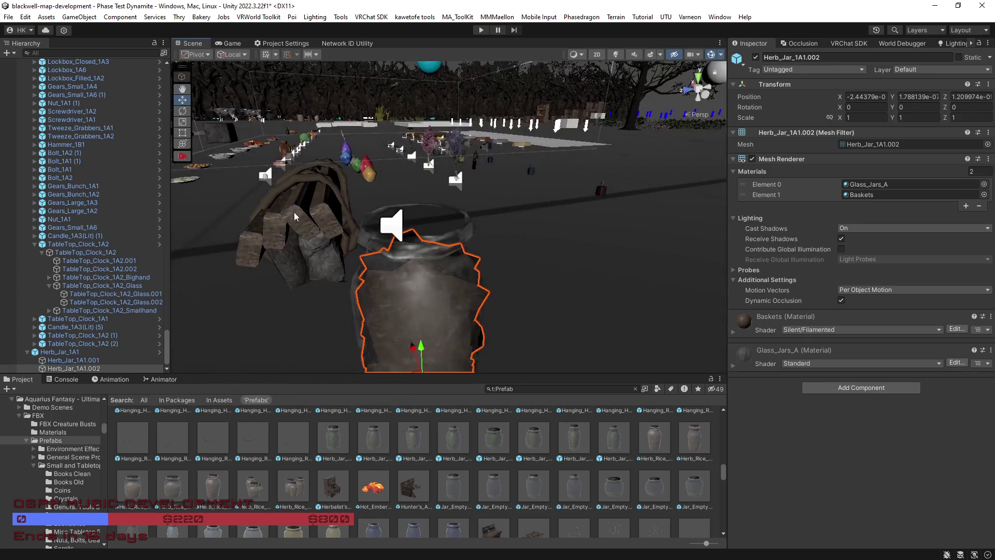
click(83, 354)
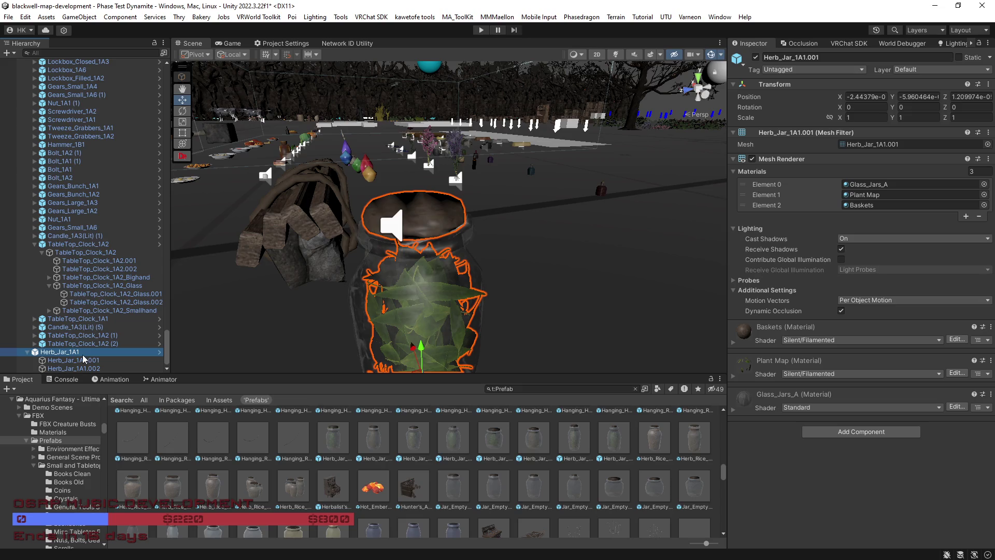
scroll(813, 305, down, 8)
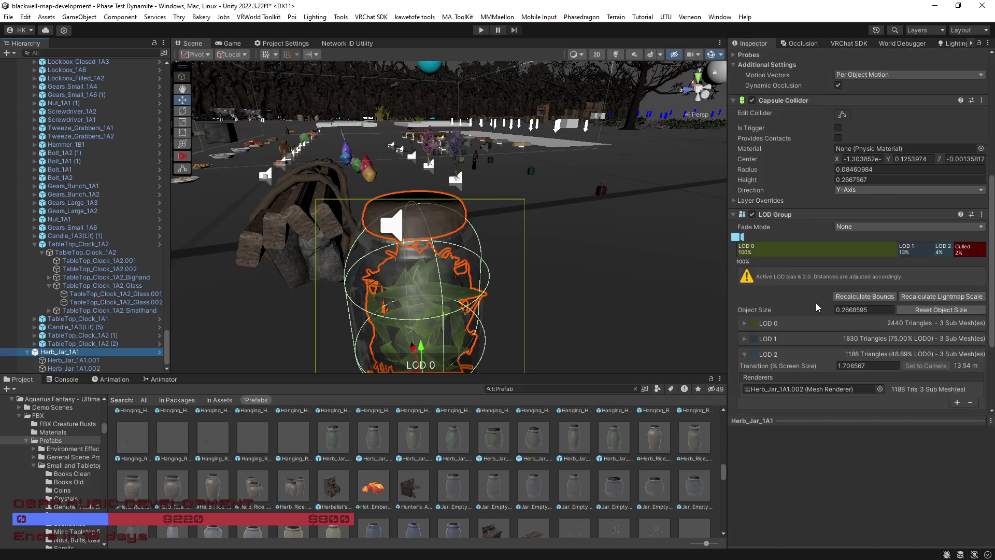
scroll(616, 291, down, 5)
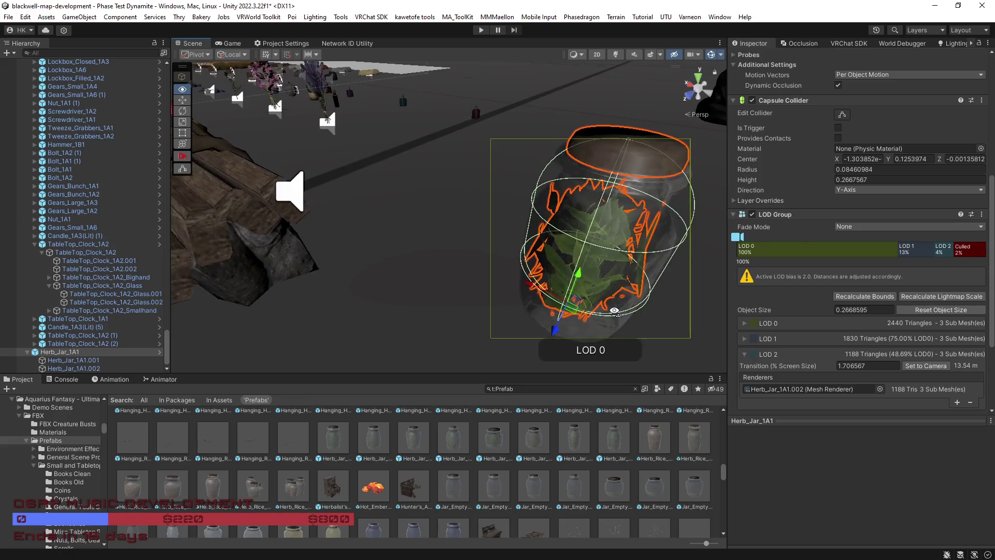
click(424, 325)
scroll(438, 444, down, 2)
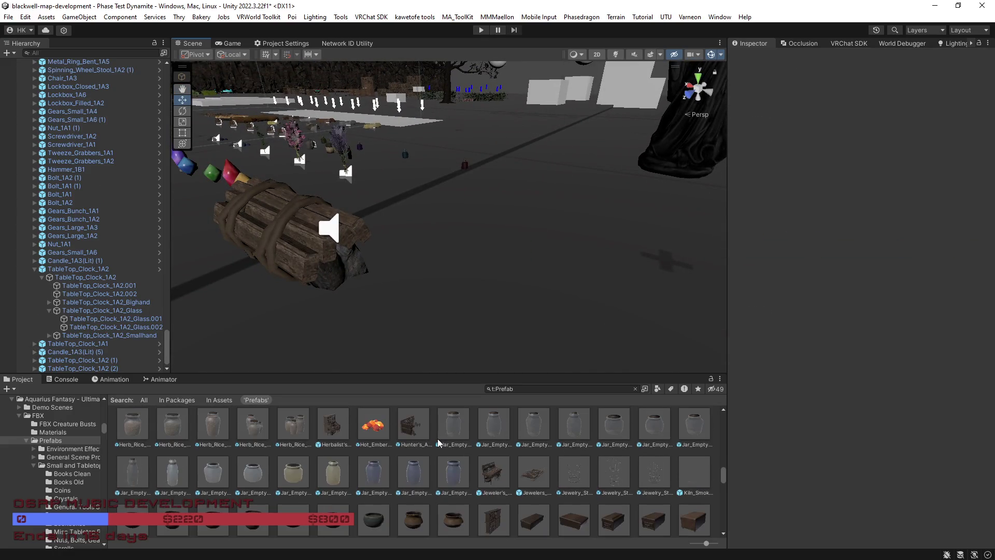
Inspect the Jewelers_WorkBoard_A and Logs_Shed_1A1 prefabs in the Project grid
click(522, 483)
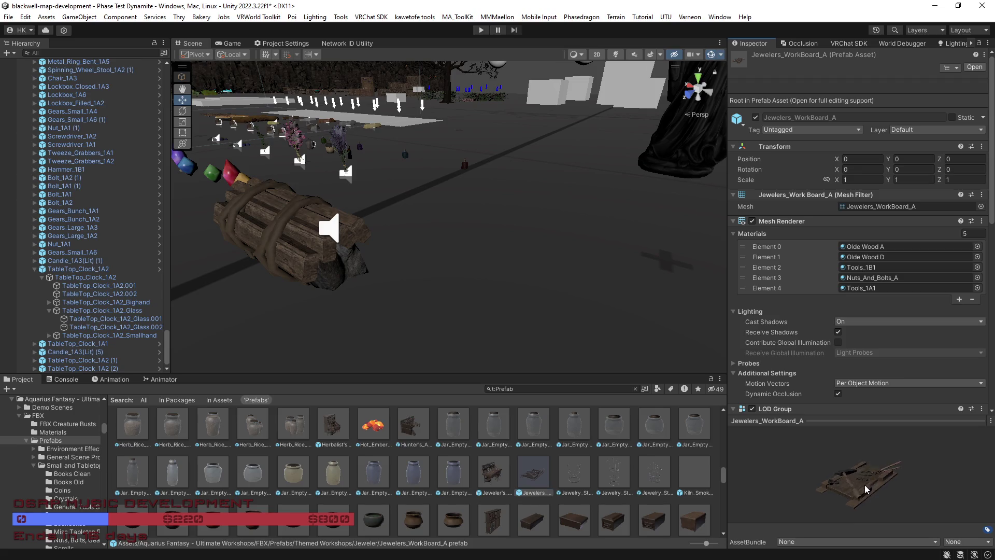
scroll(367, 485, down, 3)
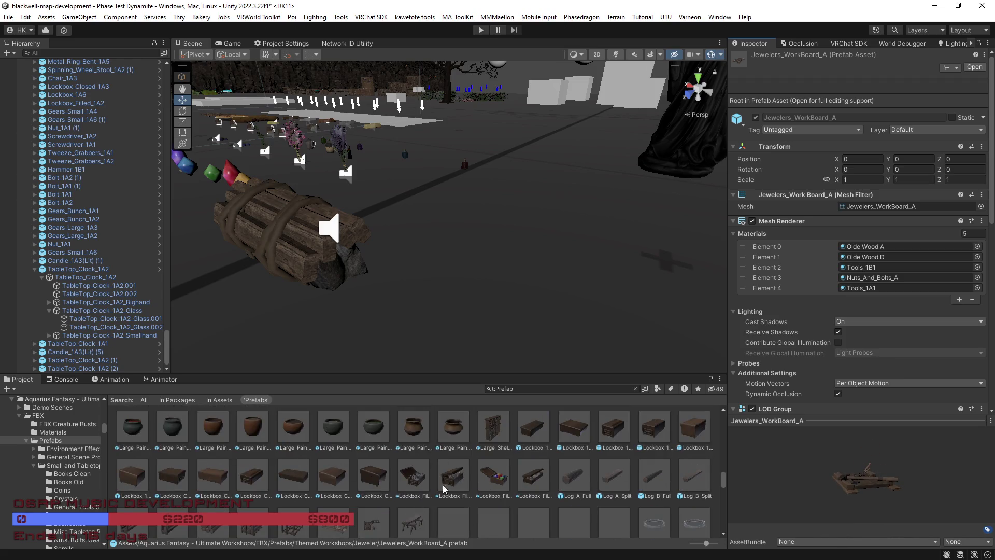
scroll(451, 486, down, 1)
click(293, 491)
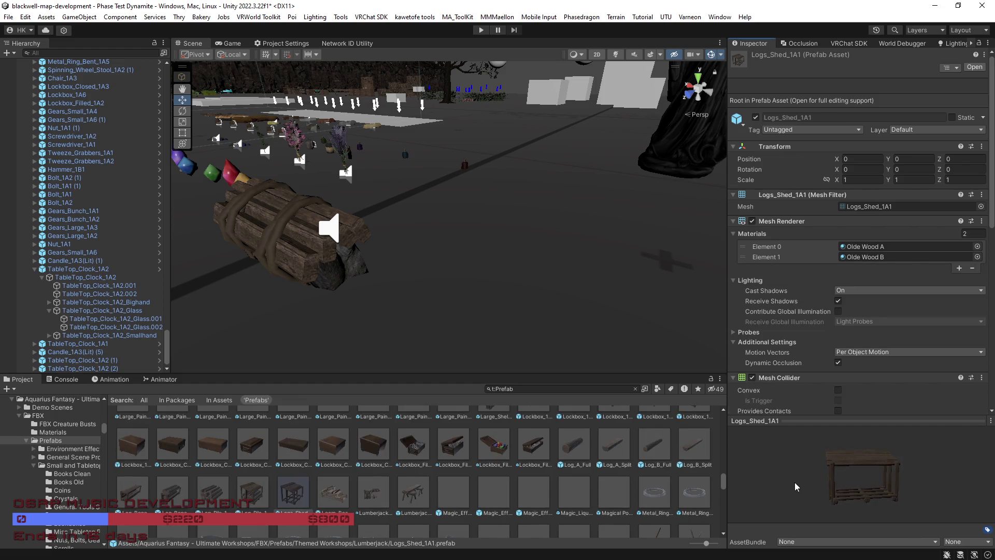
scroll(571, 499, down, 3)
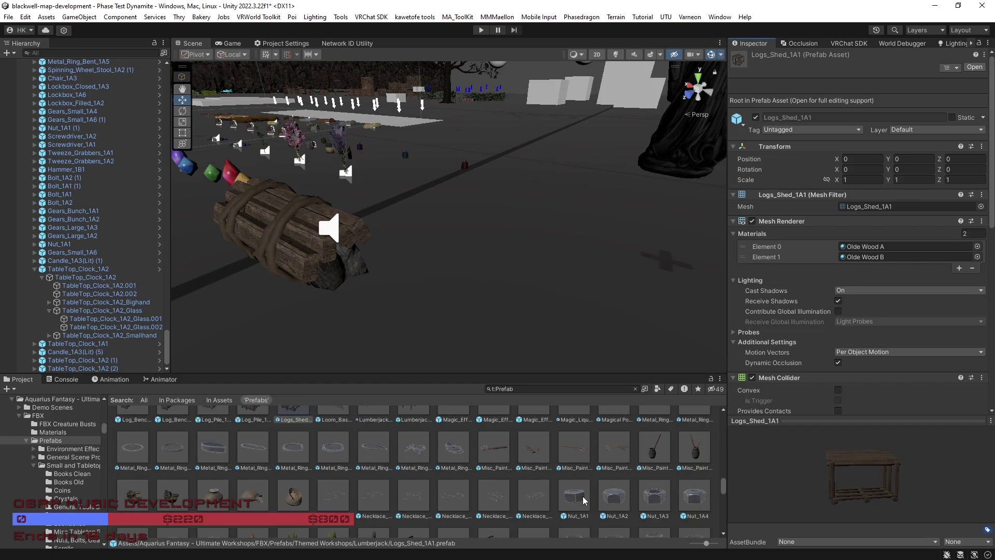
Preview the Metal_Rings_Bunch_1A2, Loom_Base_1A1 and Misc_Paint_Supply_1A4 prefabs, rotating their previews
click(454, 447)
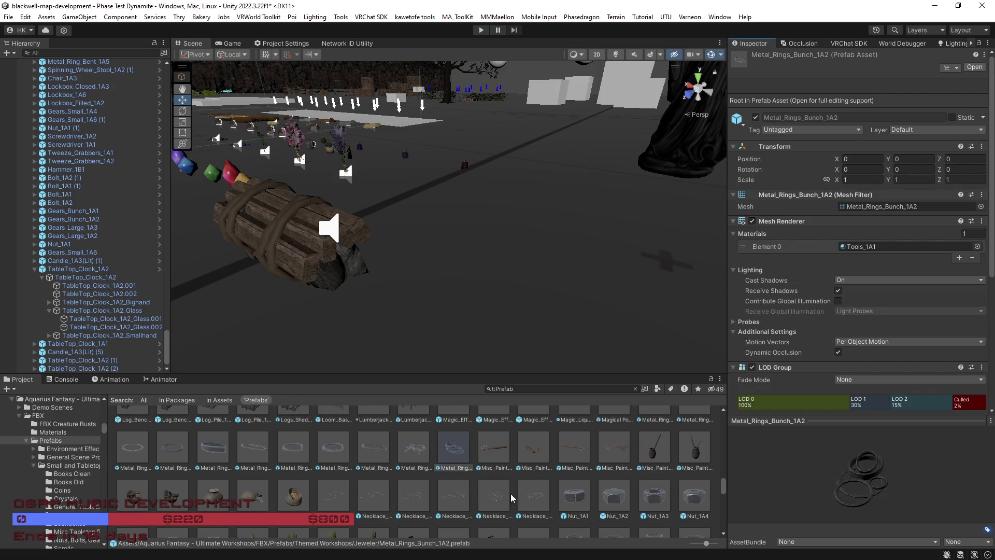
mouse_move(799, 490)
mouse_down()
mouse_move(885, 504)
mouse_move(951, 499)
mouse_up()
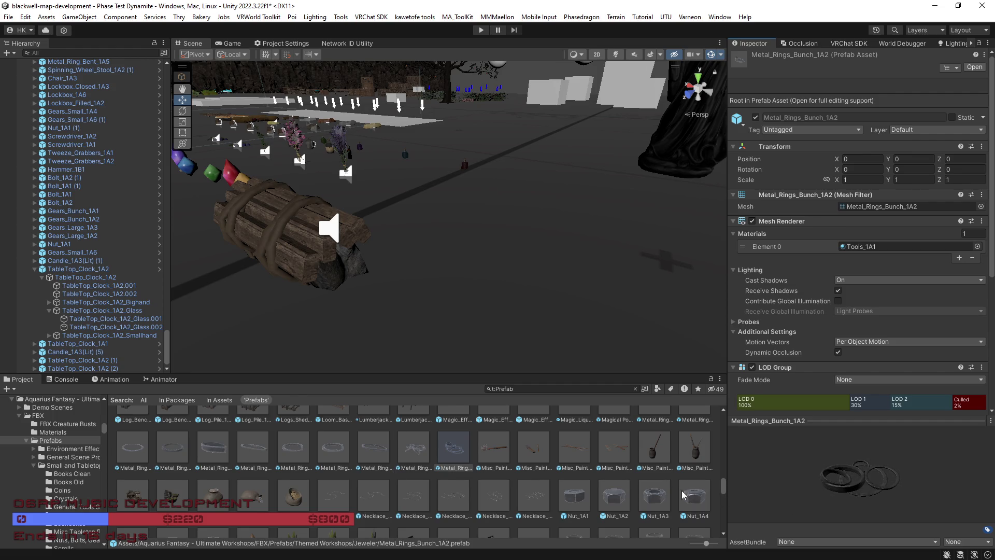
scroll(438, 481, up, 1)
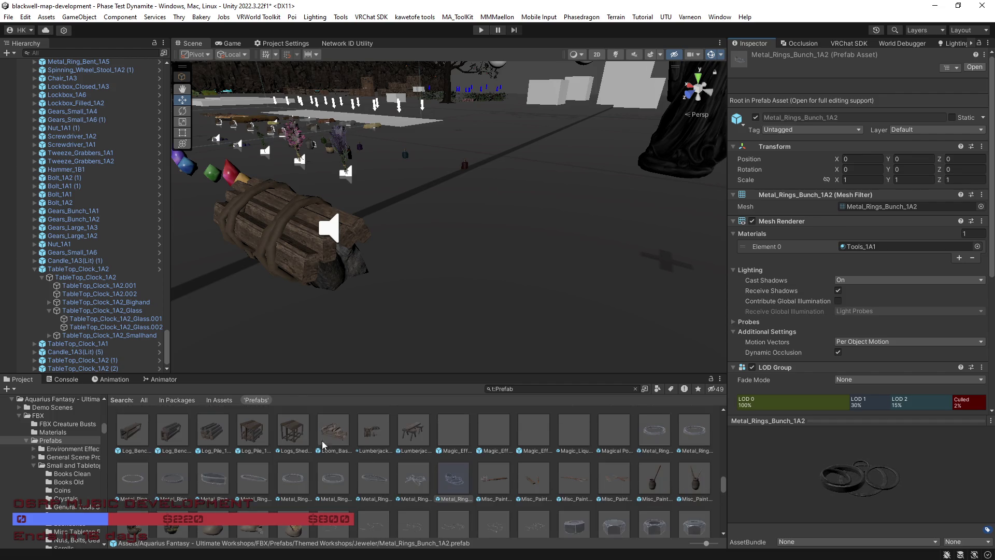
click(343, 431)
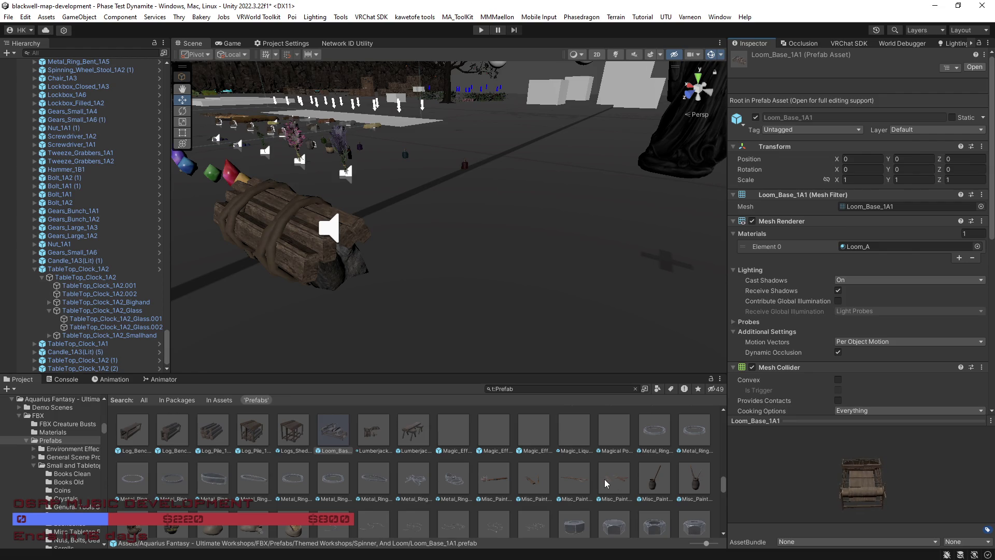
click(618, 481)
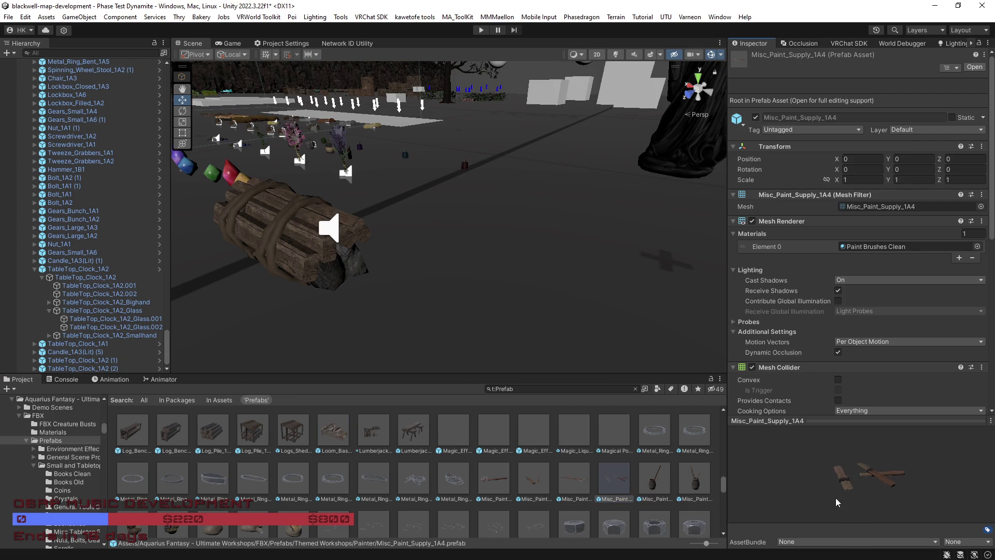
drag(823, 511, 829, 488)
mouse_move(549, 323)
mouse_down()
mouse_move(598, 279)
mouse_move(382, 293)
mouse_move(589, 312)
mouse_move(468, 269)
mouse_move(480, 276)
mouse_move(382, 263)
mouse_move(621, 277)
mouse_move(635, 291)
mouse_move(624, 307)
mouse_up()
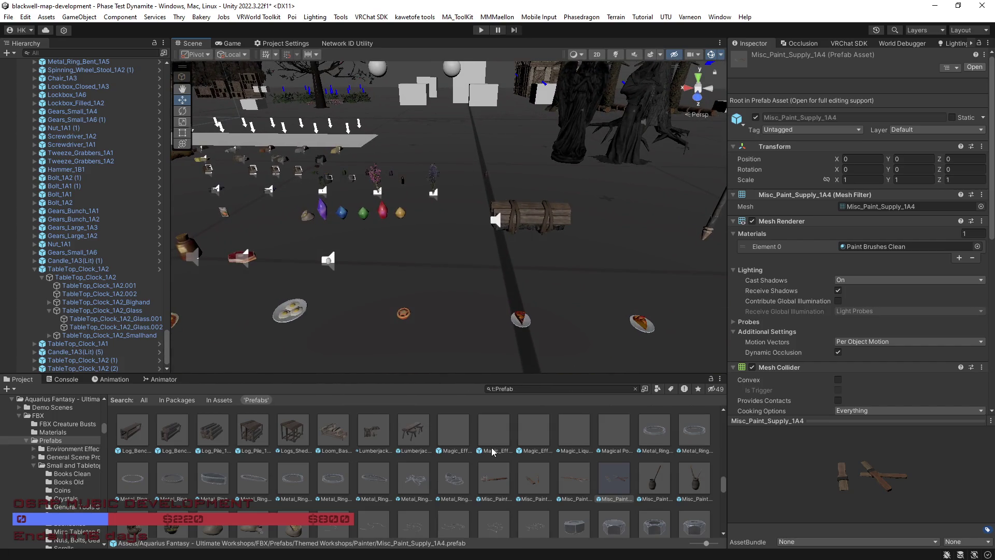
Compare the Signpost_Onion_A, Signpost_Corn_A and Signpost_Carrot_A prefabs
scroll(543, 471, down, 1)
scroll(522, 486, down, 4)
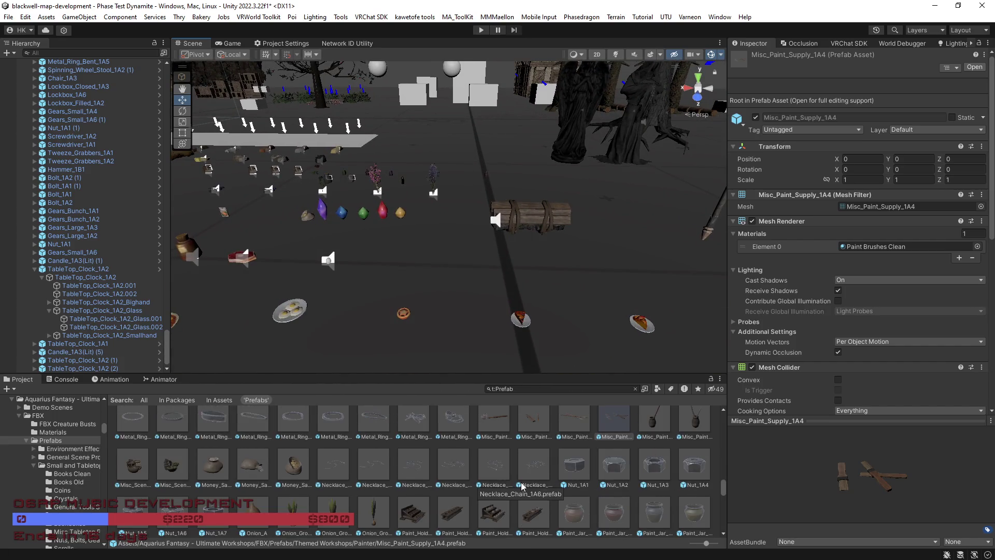
scroll(508, 493, down, 5)
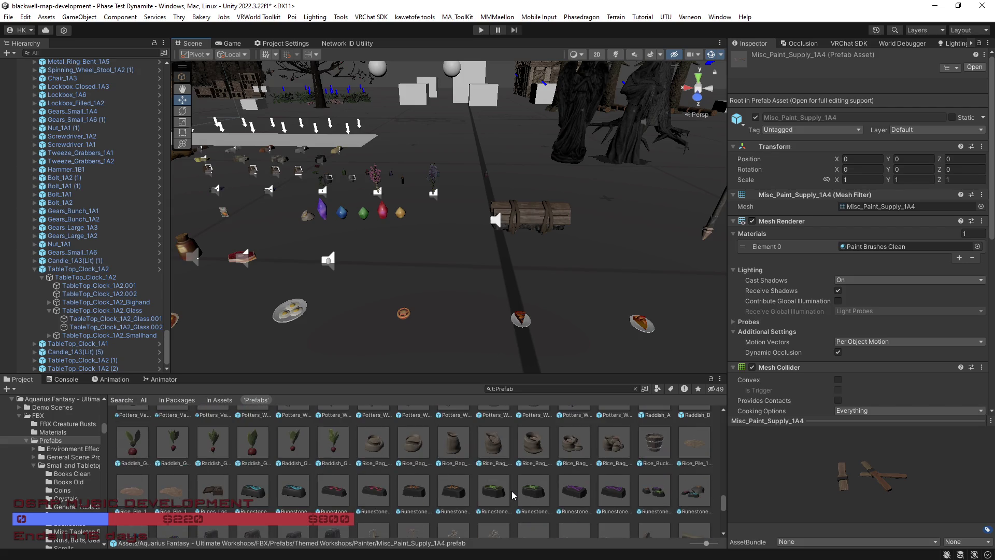
scroll(510, 492, down, 1)
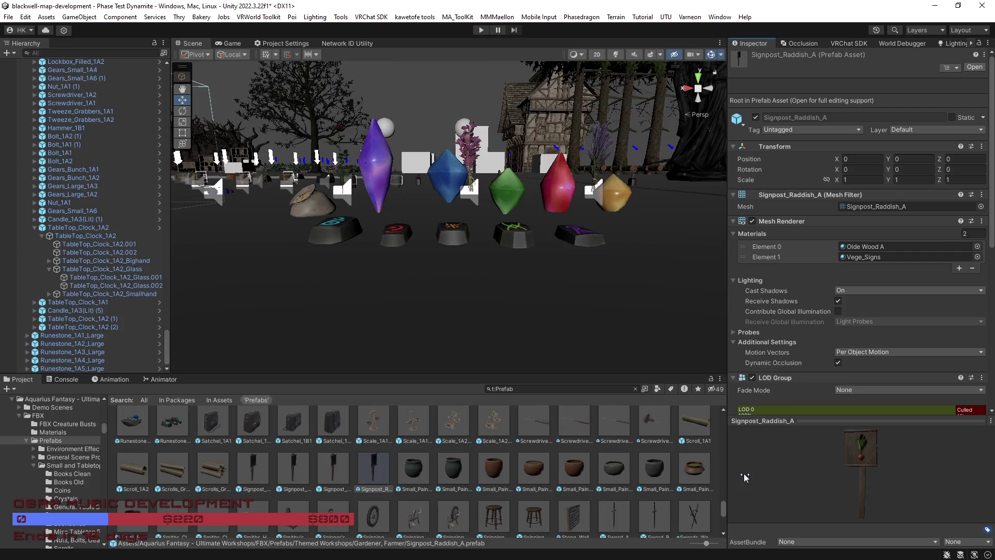
click(335, 475)
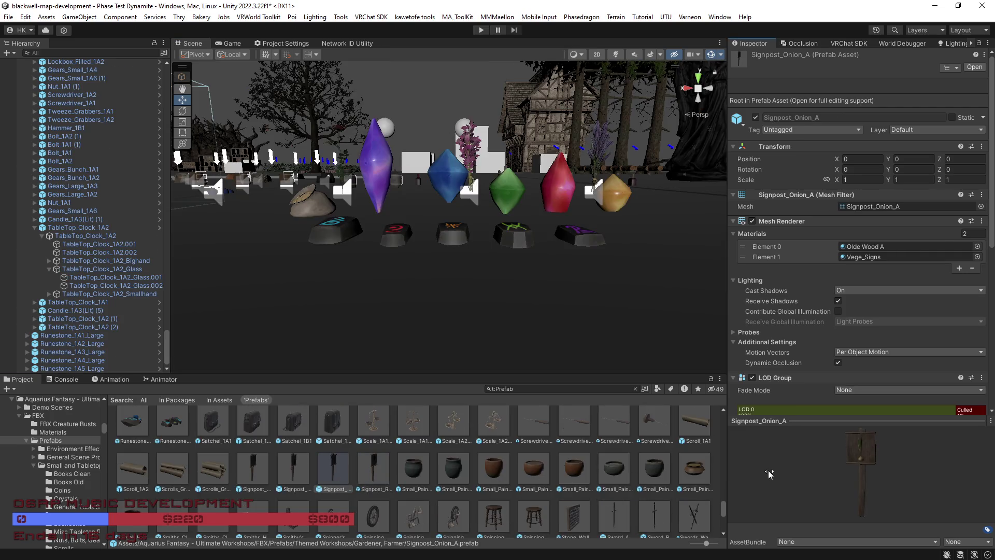
click(300, 465)
click(262, 470)
click(300, 470)
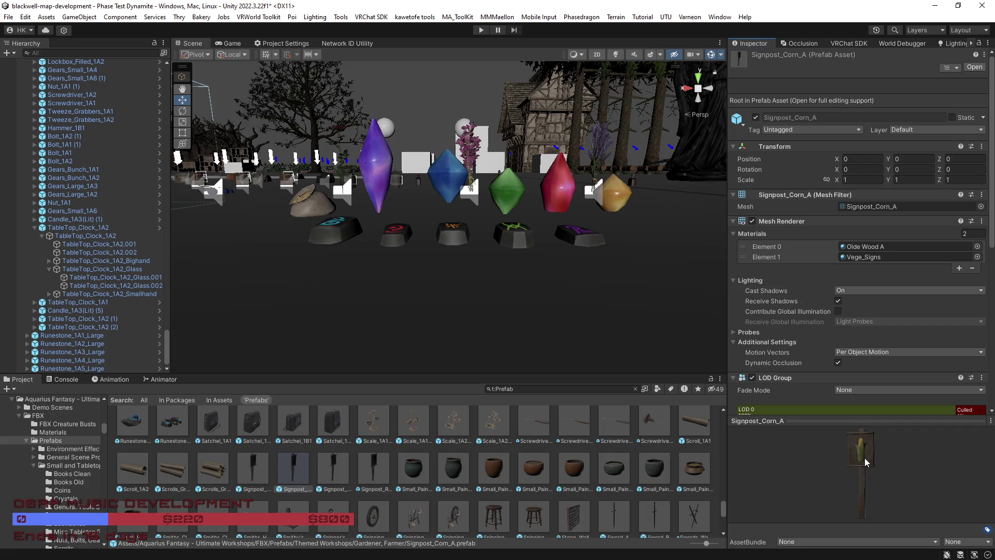
click(337, 470)
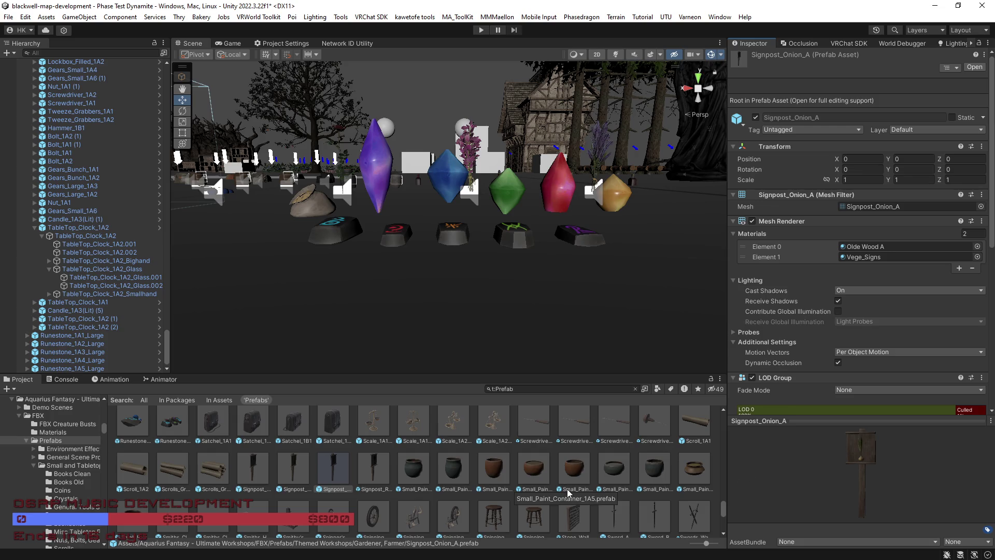
Inspect the Rice_Pile_1A3 and Rice_Bag_1A3 prefabs, rotating their previews
scroll(353, 503, up, 3)
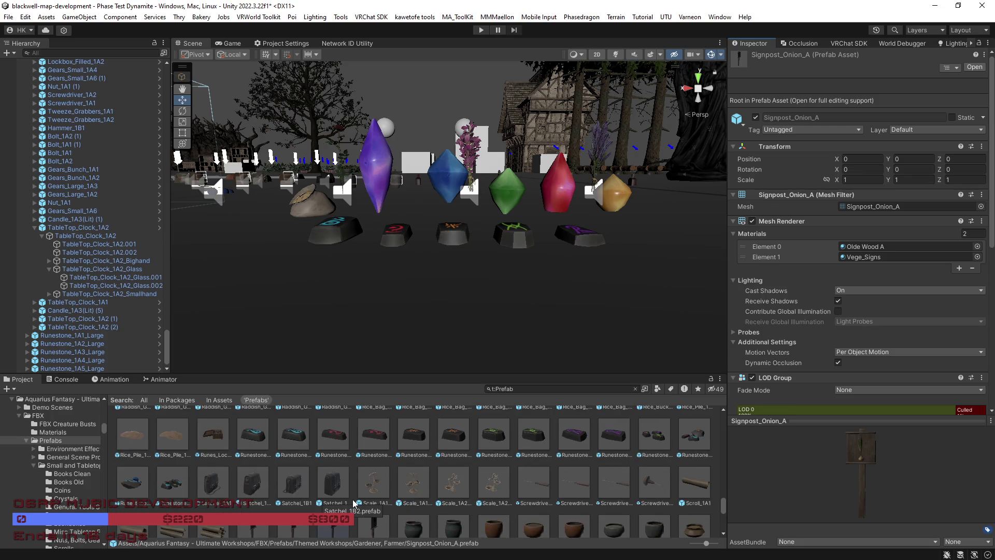
click(167, 482)
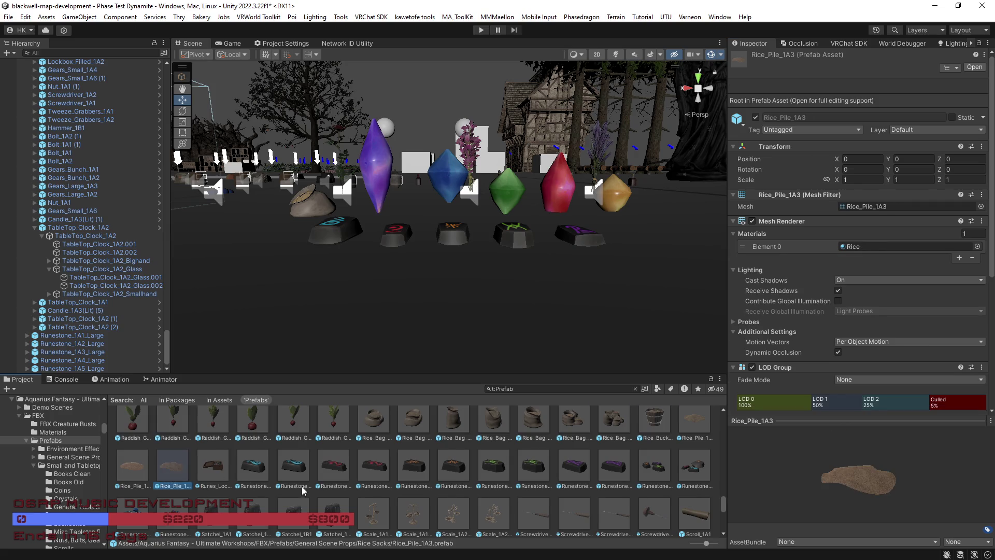
scroll(301, 491, up, 1)
mouse_move(822, 498)
mouse_down()
mouse_move(804, 463)
mouse_move(791, 469)
mouse_up()
scroll(498, 474, up, 3)
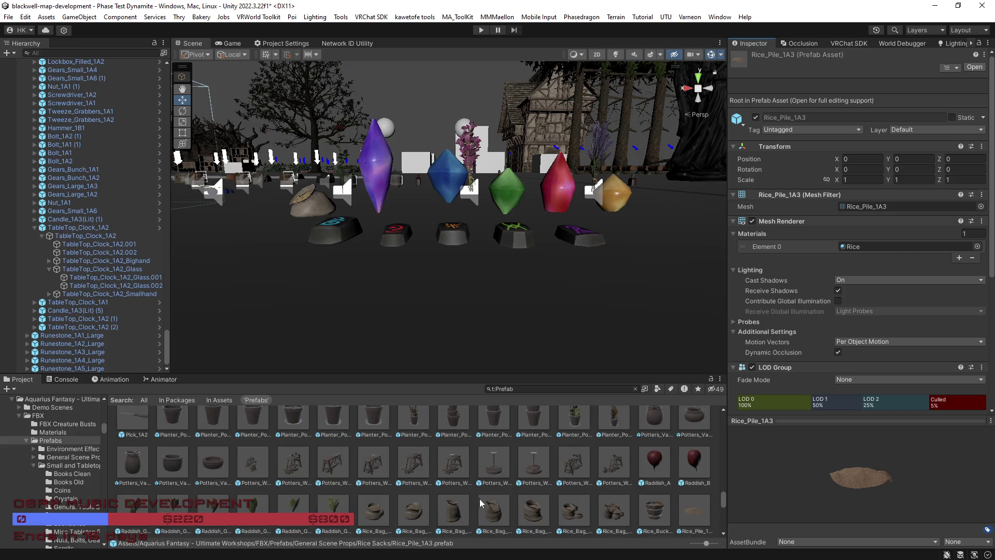
scroll(428, 516, down, 1)
click(437, 514)
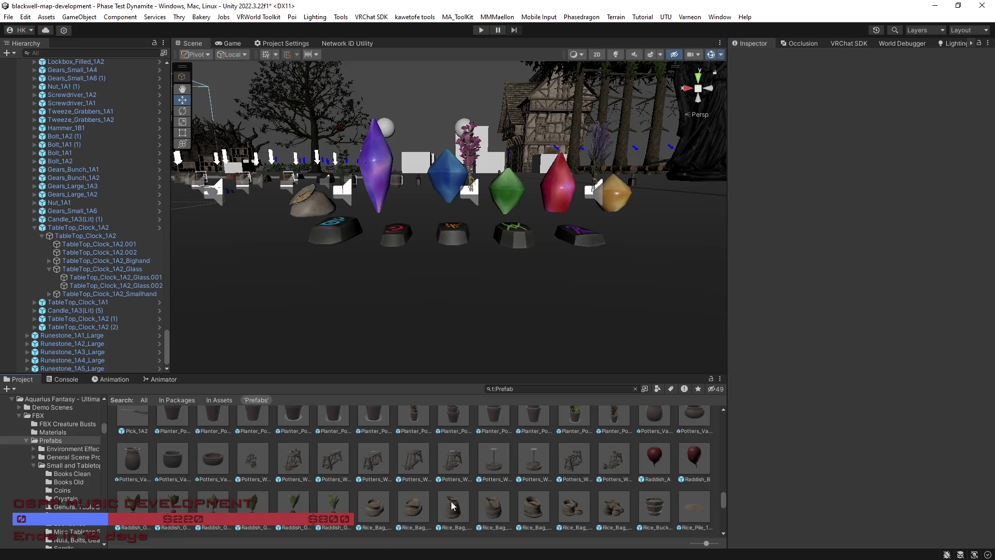
click(453, 507)
mouse_move(787, 488)
mouse_down()
mouse_move(844, 524)
mouse_move(807, 483)
mouse_move(829, 504)
mouse_up()
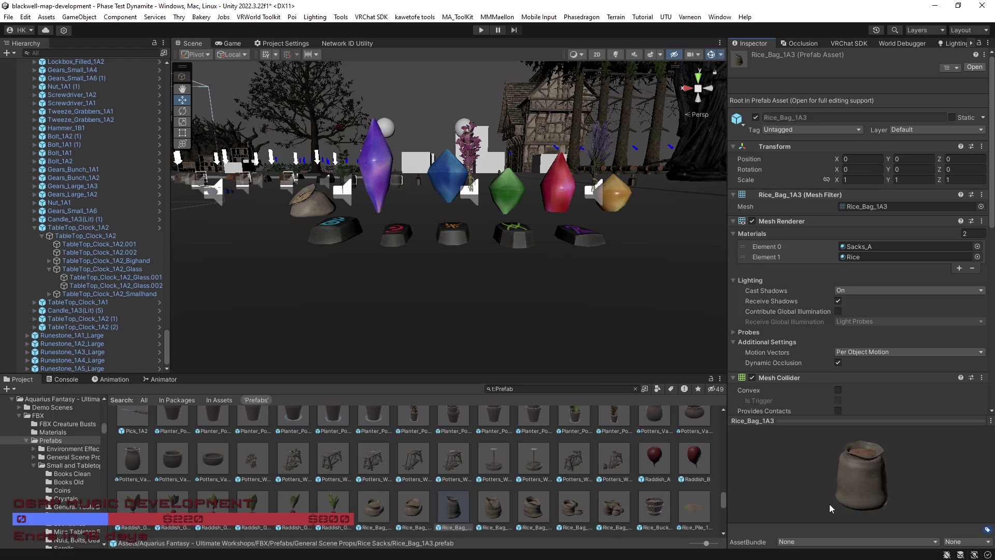
Inspect the Raddish_A and Potters_WorkBench_Area_2 prefabs
scroll(652, 485, up, 1)
click(654, 485)
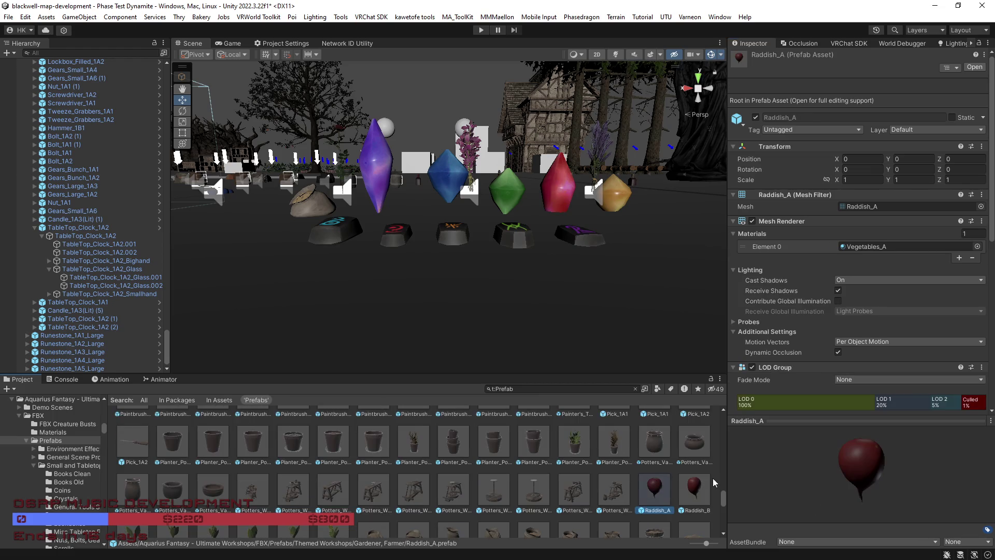
click(292, 490)
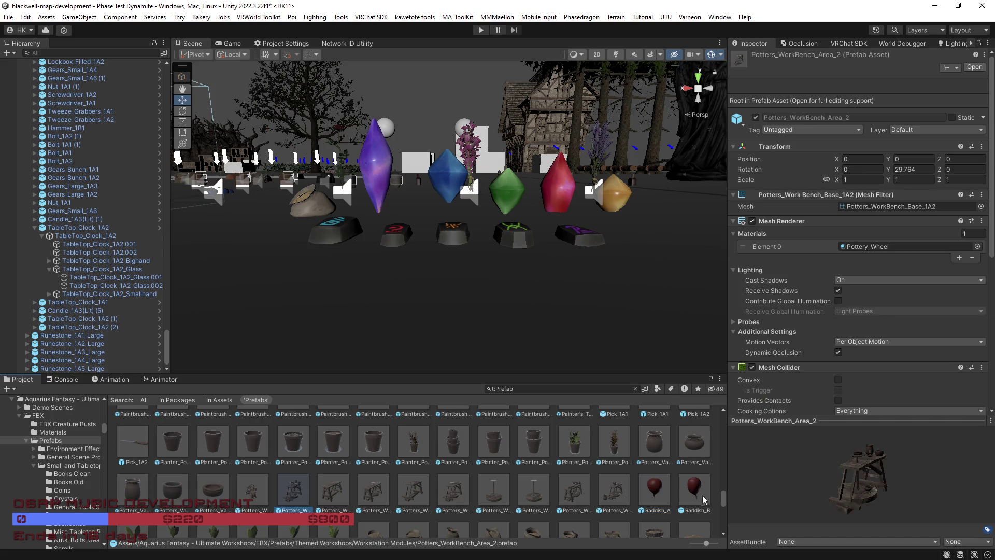
drag(803, 492, 773, 492)
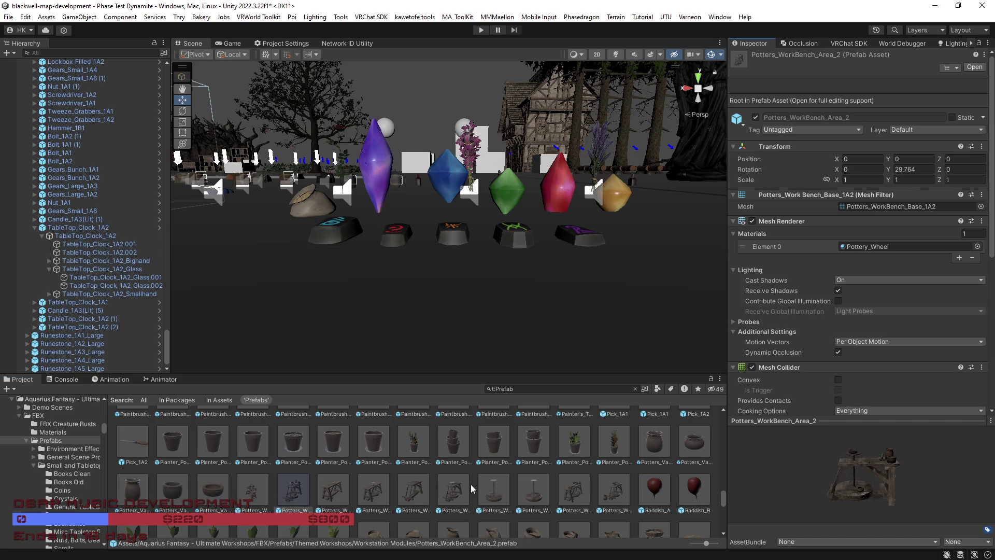
scroll(412, 491, up, 2)
scroll(411, 491, up, 2)
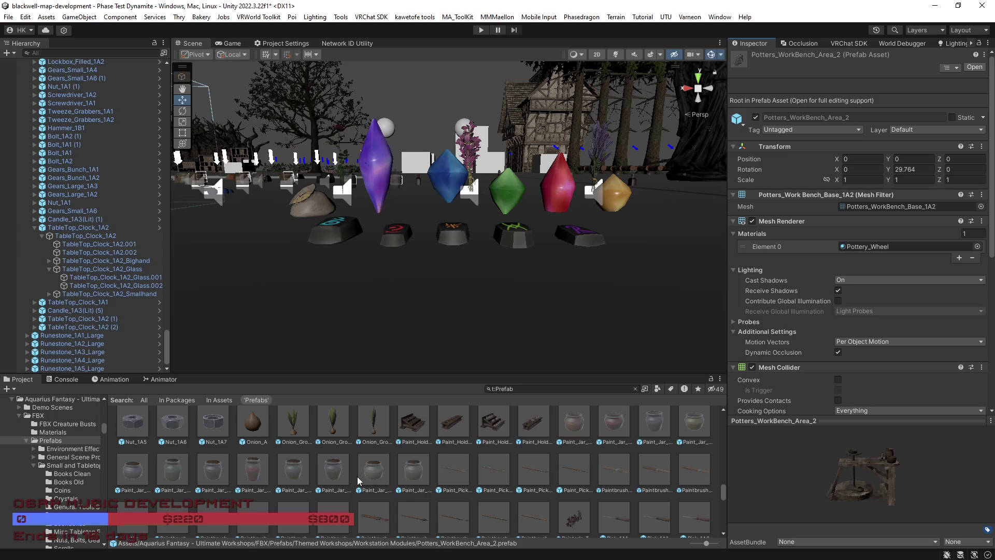
scroll(374, 482, up, 6)
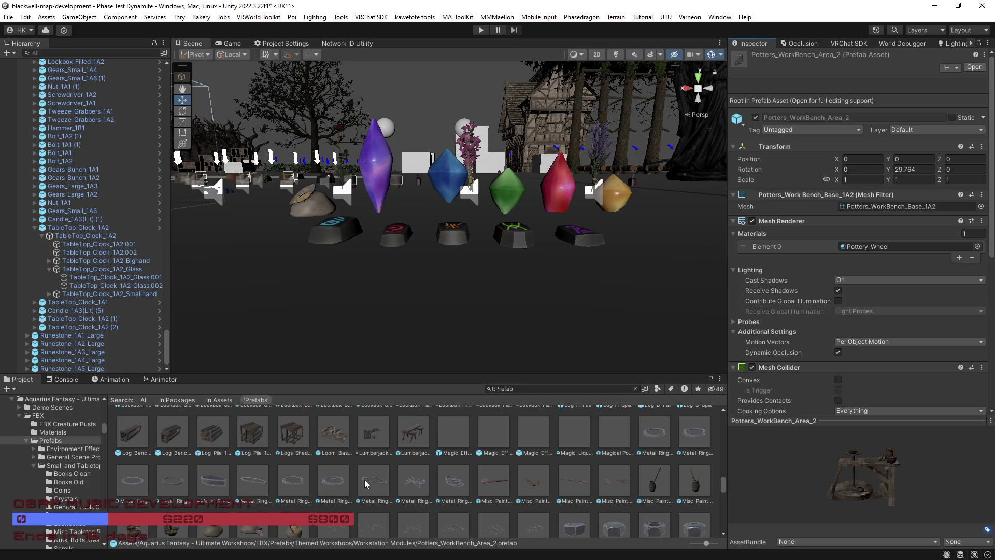
Inspect Hanging_Rope_1A7 and Gears_Small_1A6, turning the gear preview face-on
scroll(373, 487, up, 3)
scroll(373, 485, up, 5)
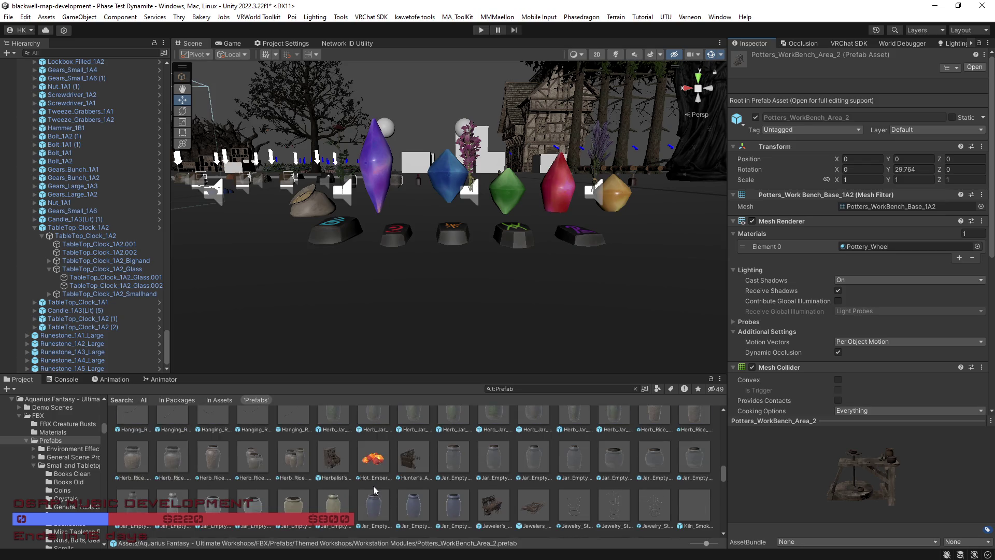
scroll(374, 487, up, 1)
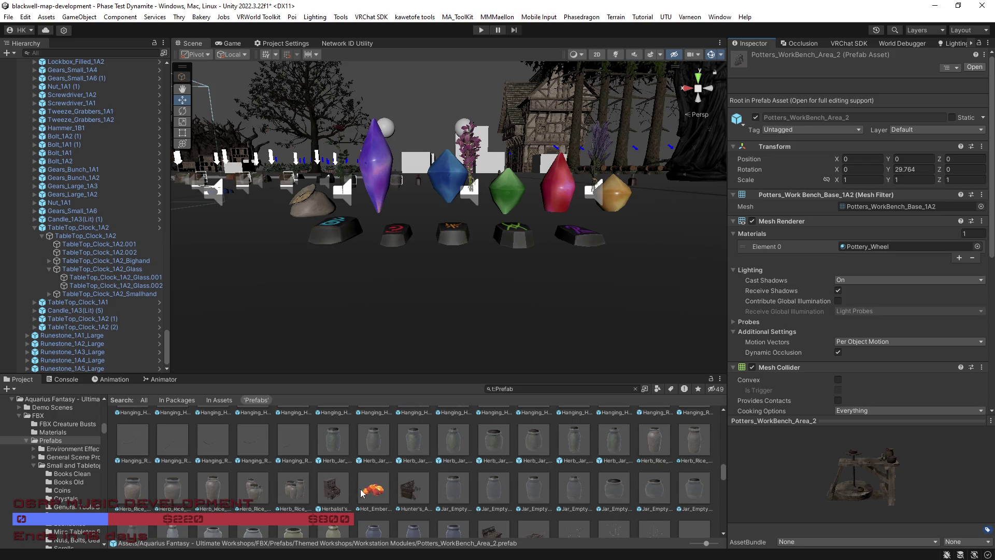
click(294, 445)
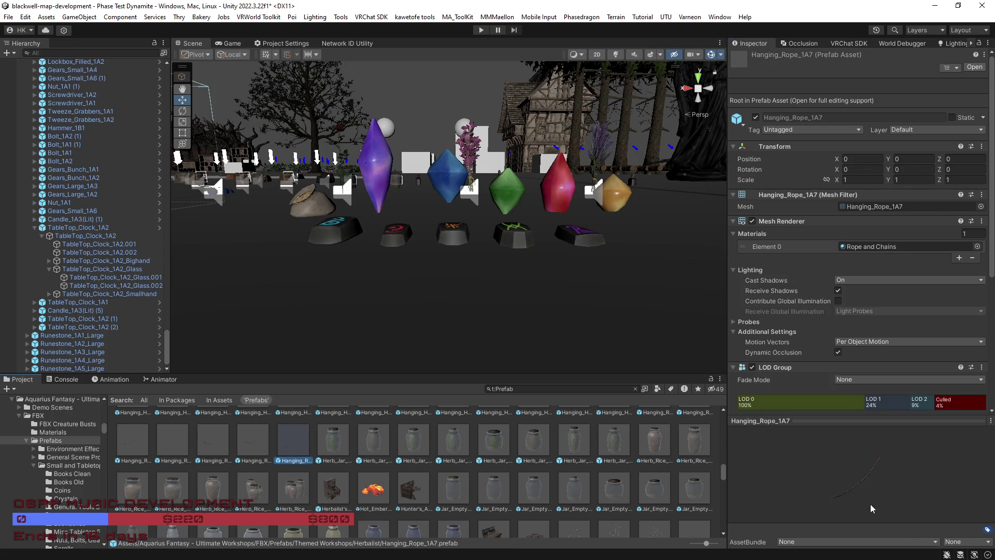
scroll(553, 488, up, 1)
scroll(376, 514, up, 3)
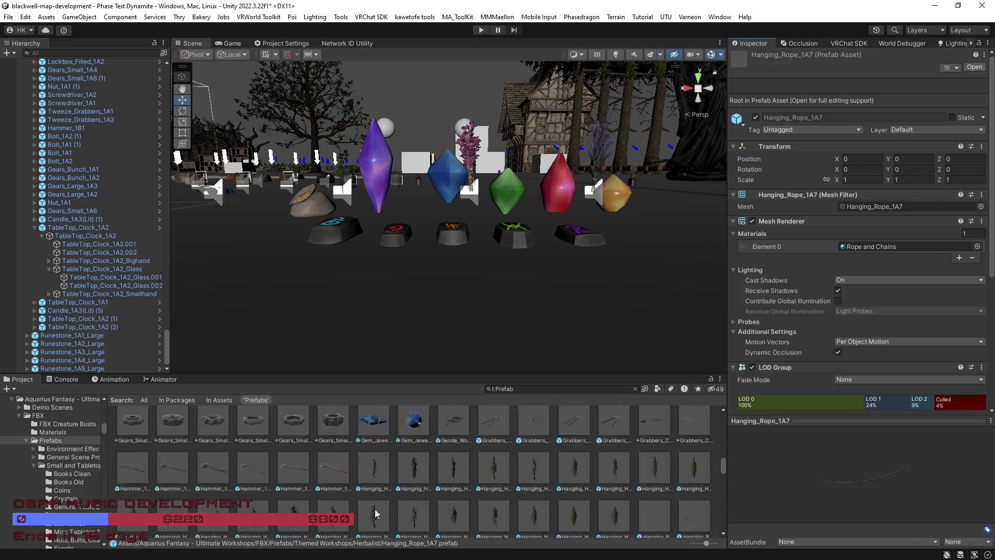
click(293, 482)
mouse_move(888, 469)
mouse_down()
mouse_move(885, 512)
mouse_move(896, 469)
mouse_move(917, 493)
mouse_move(860, 481)
mouse_move(795, 494)
mouse_move(938, 519)
mouse_move(871, 526)
mouse_move(850, 513)
mouse_up()
Inspect the Canvas_Stacks_1A5, Canvas_1A1 and Canvas_1A4 prefabs, rotating the canvas previews
scroll(380, 497, up, 2)
scroll(380, 496, up, 5)
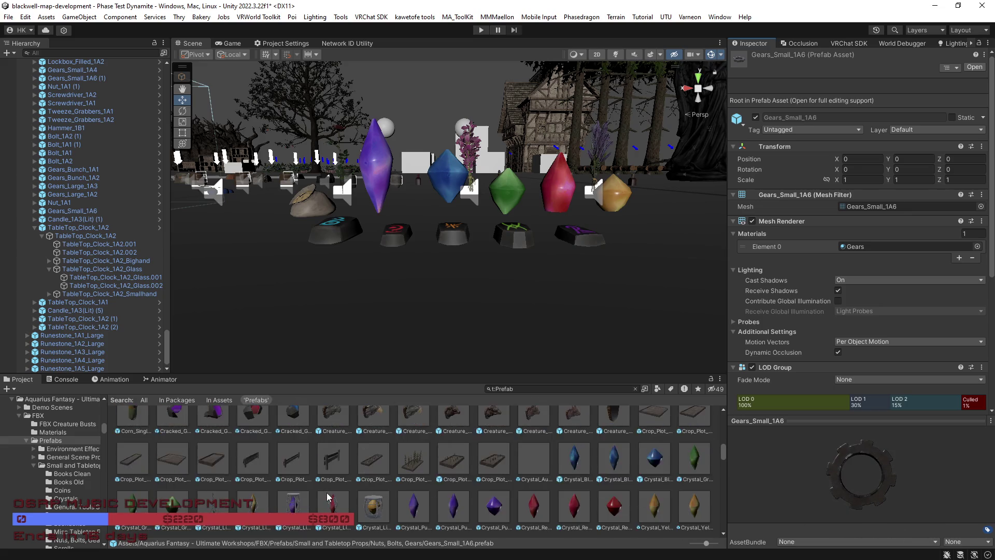
scroll(328, 496, up, 1)
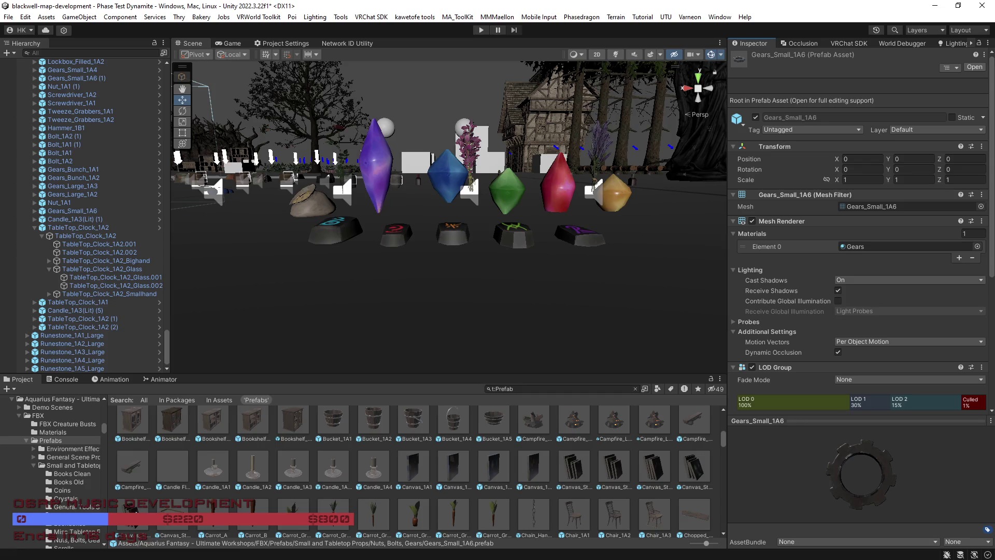
click(148, 506)
click(412, 467)
drag(825, 478, 839, 459)
click(532, 474)
mouse_move(866, 493)
mouse_down()
mouse_move(819, 477)
mouse_move(895, 490)
mouse_move(824, 484)
mouse_up()
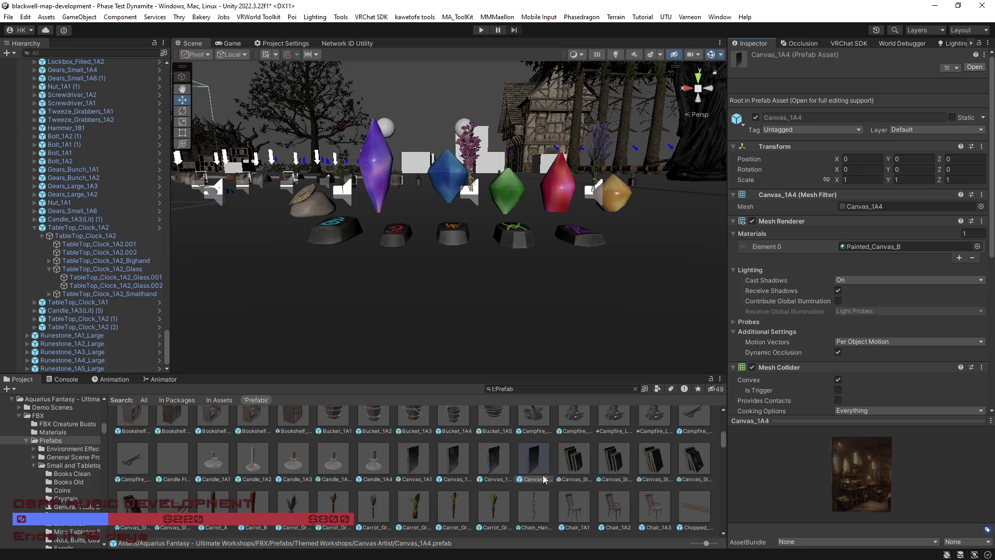
scroll(866, 377, down, 5)
Ping the Painted_Canvas_B material's albedo texture in the Project window
scroll(867, 377, down, 5)
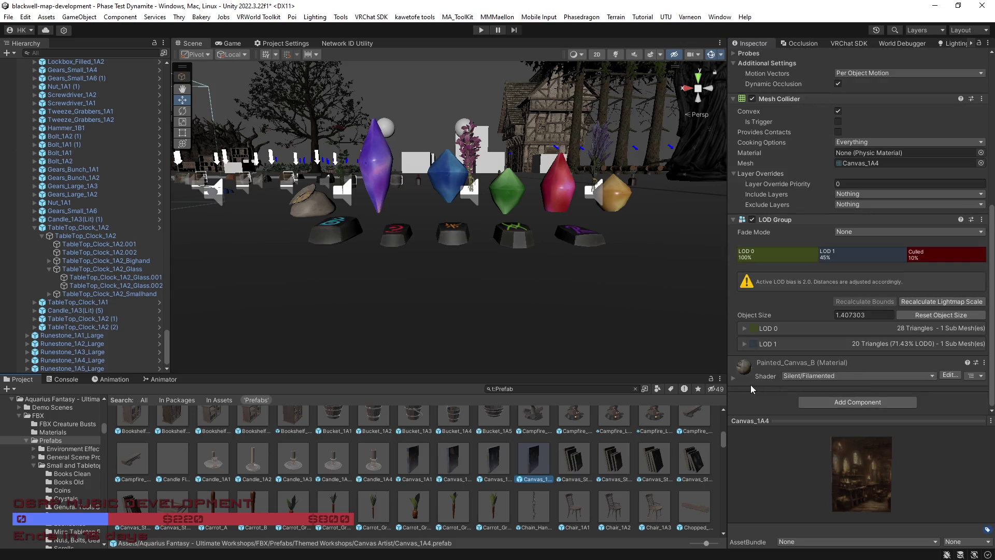
scroll(732, 377, down, 4)
click(747, 301)
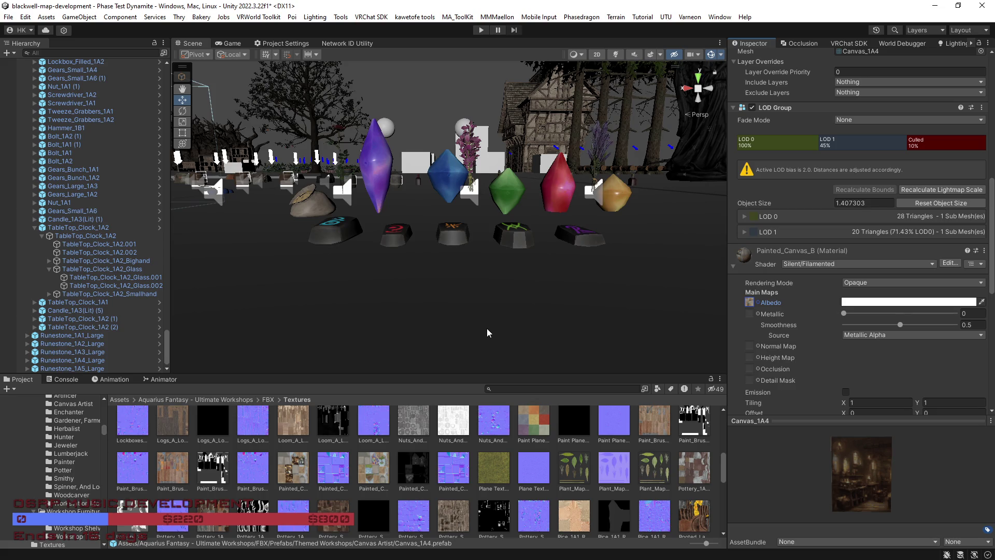
Close the unsaved Blender crate scene, discarding its changes
scroll(350, 484, down, 3)
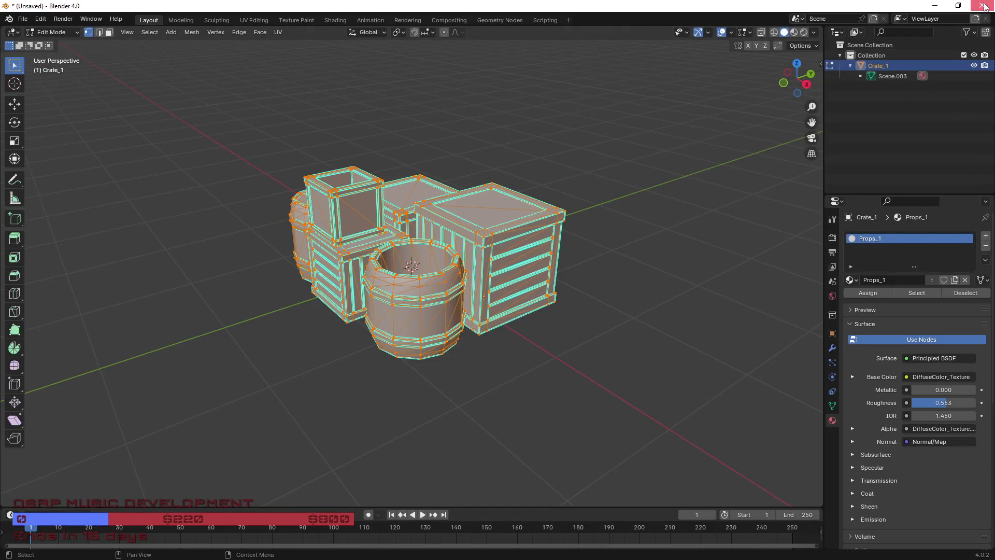
click(982, 5)
click(512, 305)
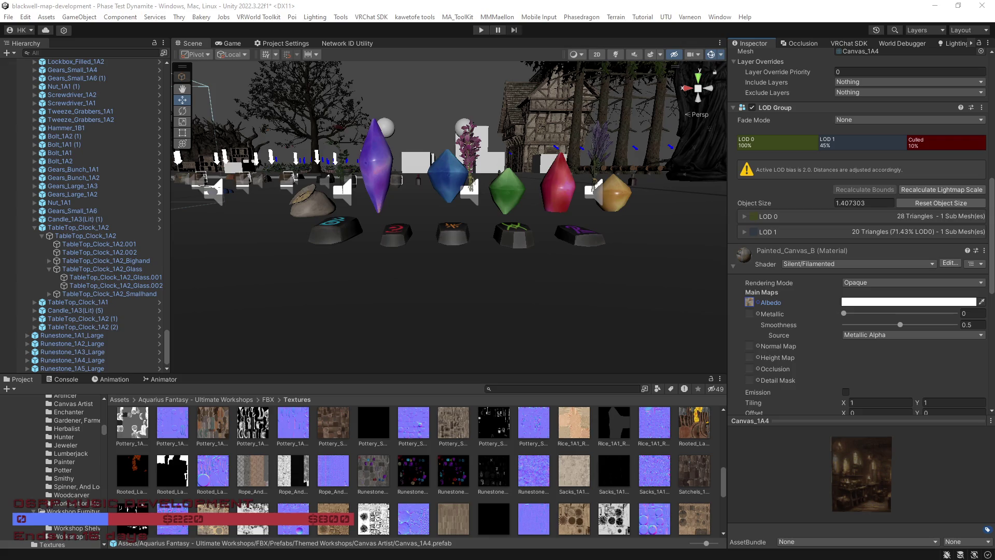
Switch to the browser showing the Asset Store My Assets page
key(alt+Tab)
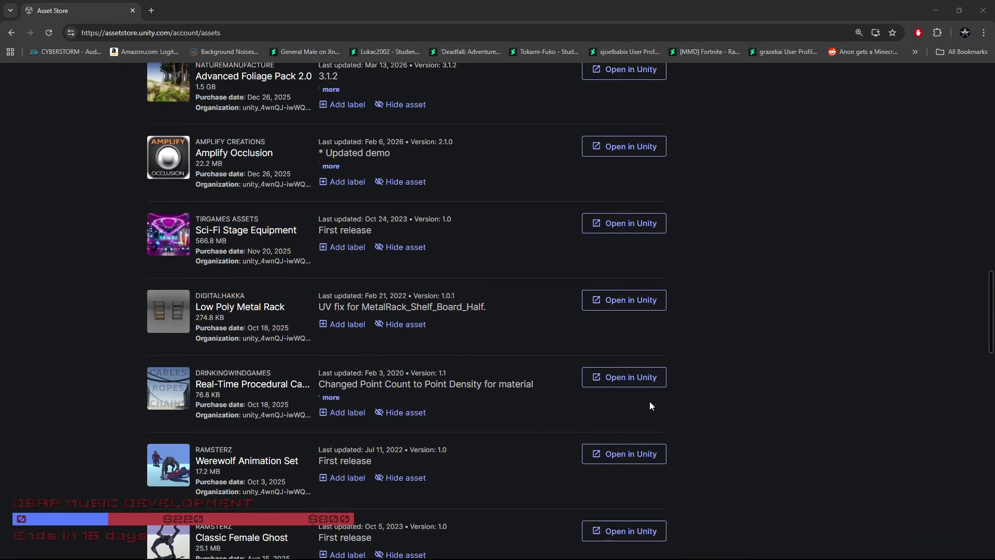
Find Alchemist House in My Assets and open its preview
scroll(638, 398, down, 3)
scroll(603, 378, down, 2)
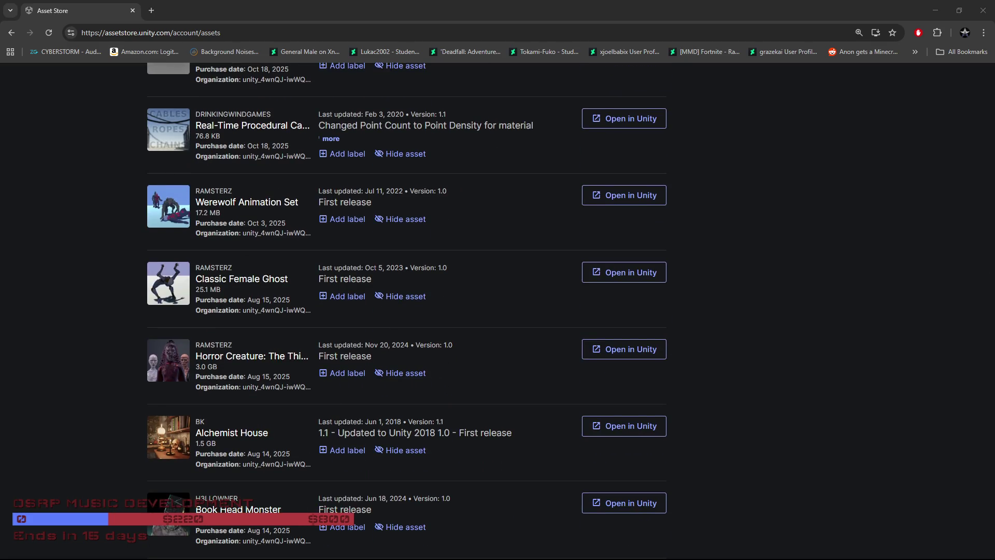
scroll(437, 400, down, 2)
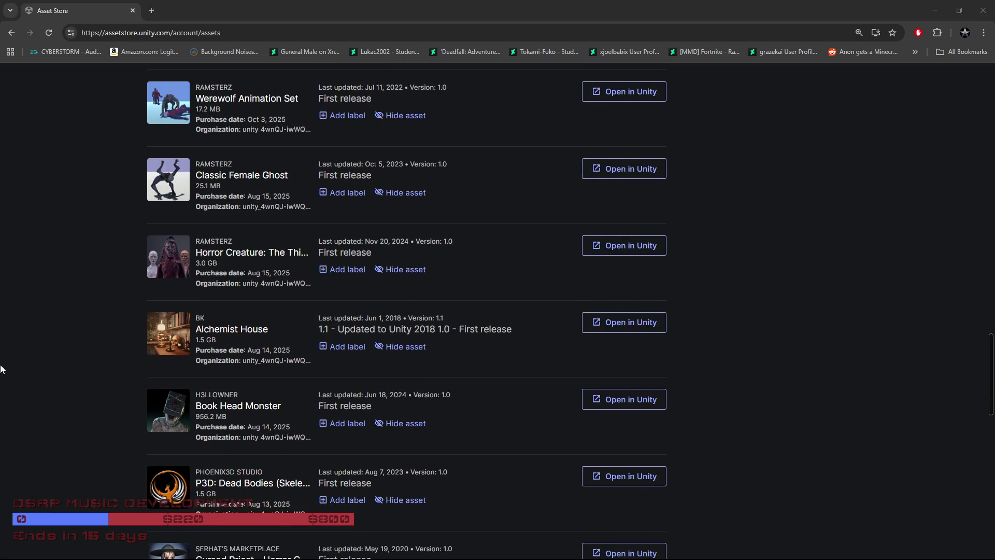
click(246, 331)
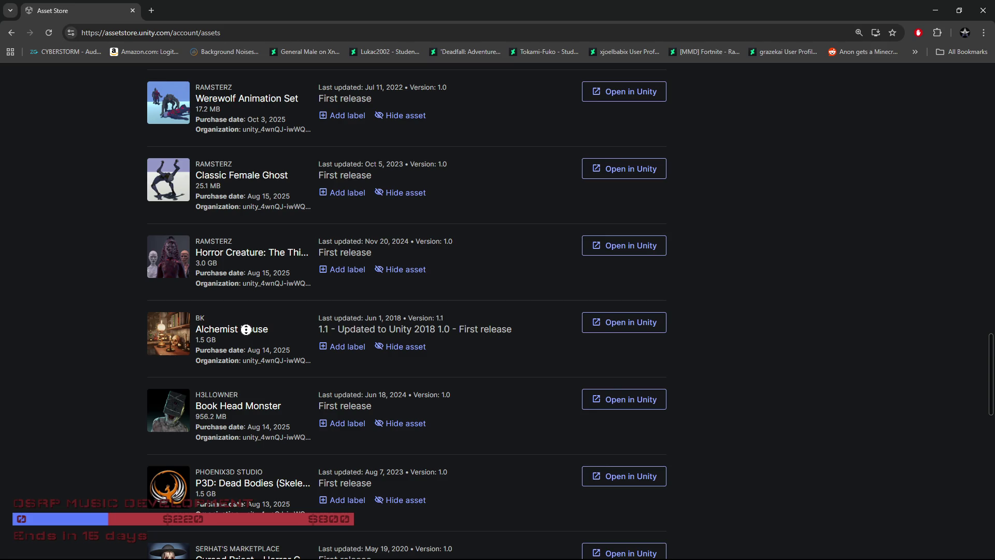
right_click(90, 322)
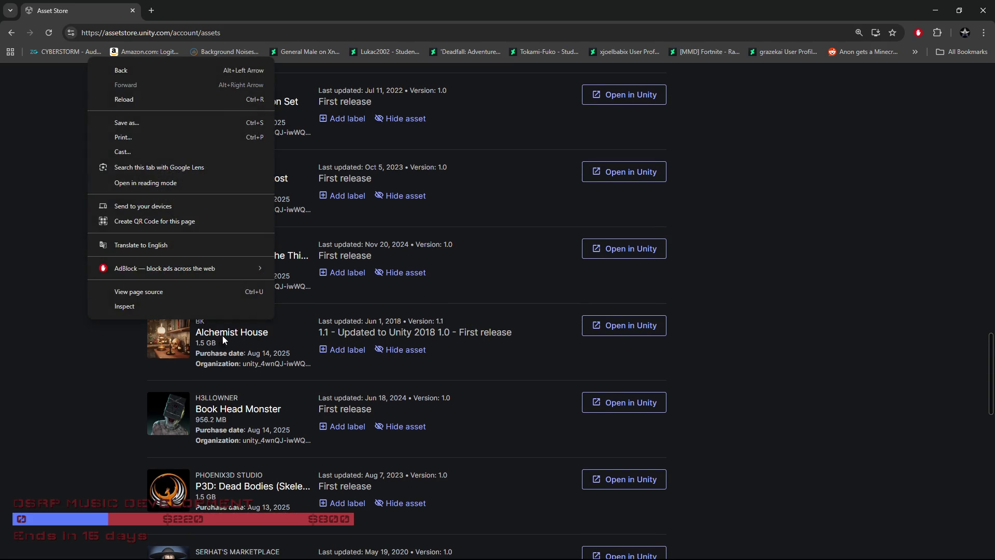
click(237, 331)
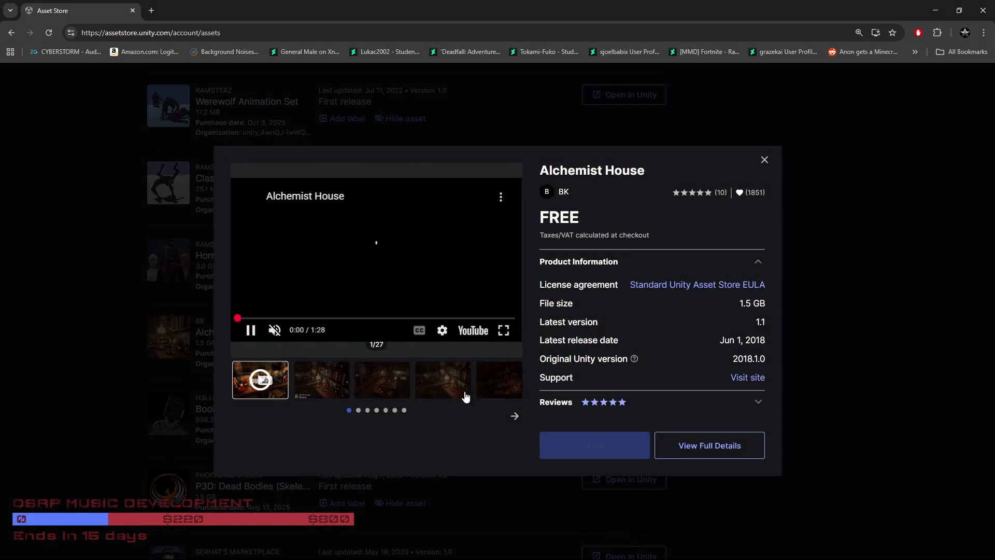
Open the Alchemist House package page and view its first eight gallery images
click(713, 443)
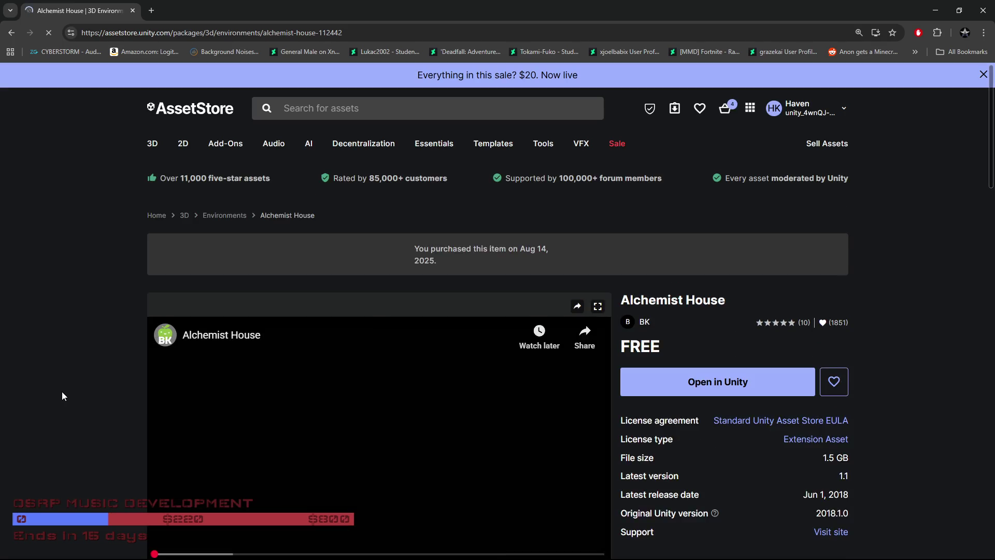
scroll(62, 396, down, 4)
click(249, 446)
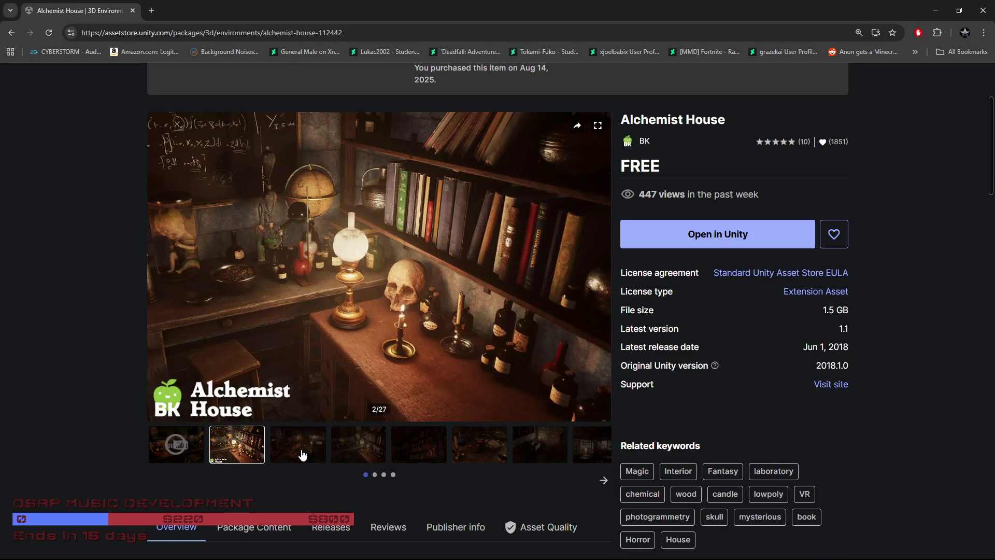
click(301, 450)
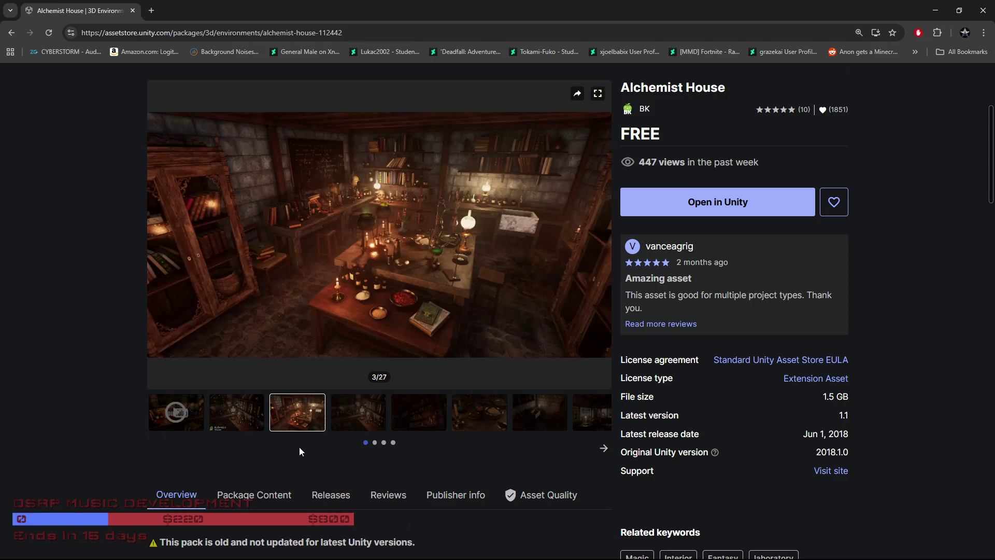
click(356, 415)
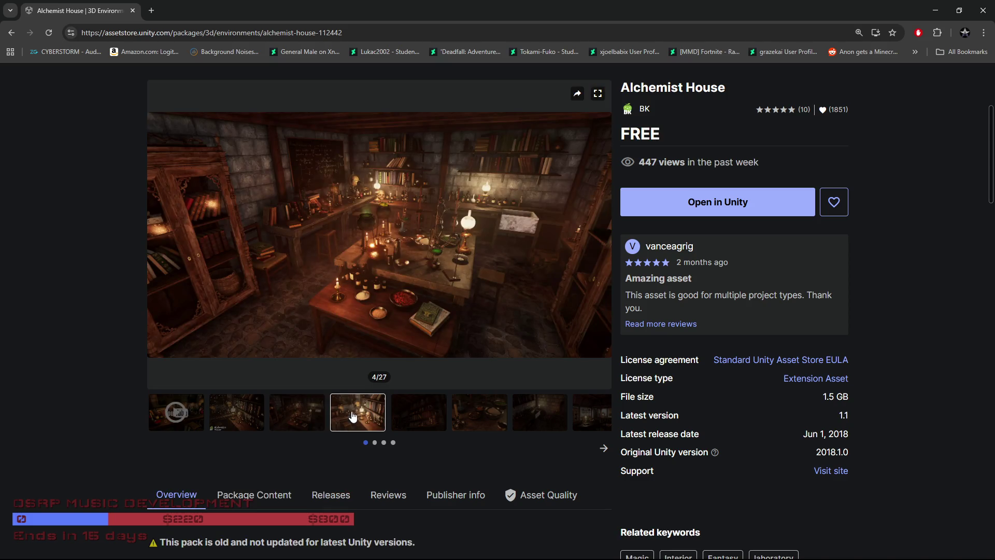
click(409, 420)
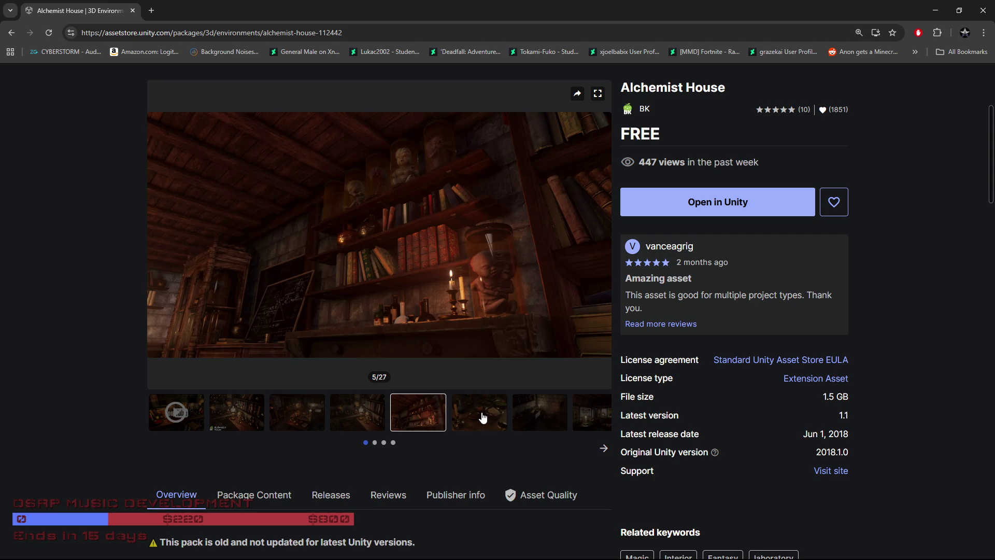
click(485, 424)
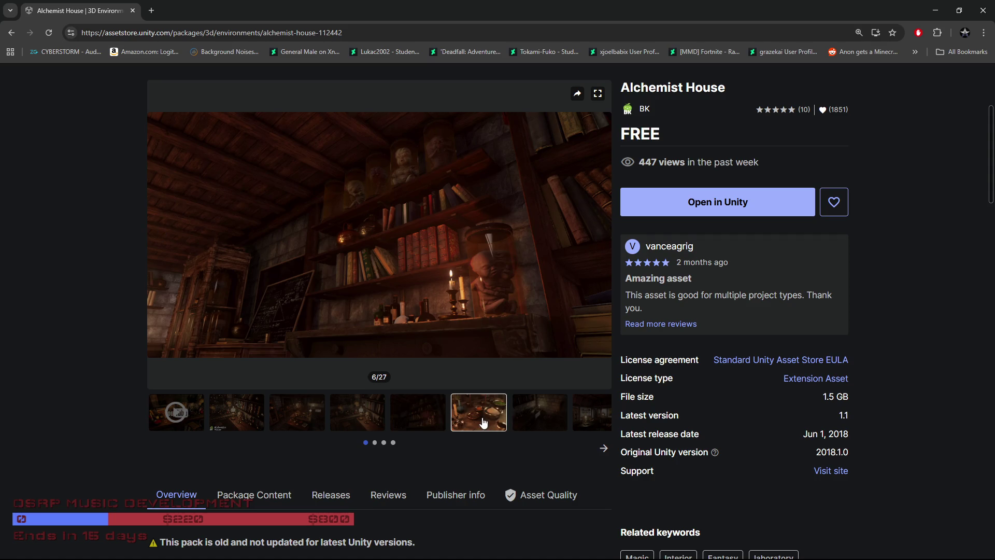
click(537, 425)
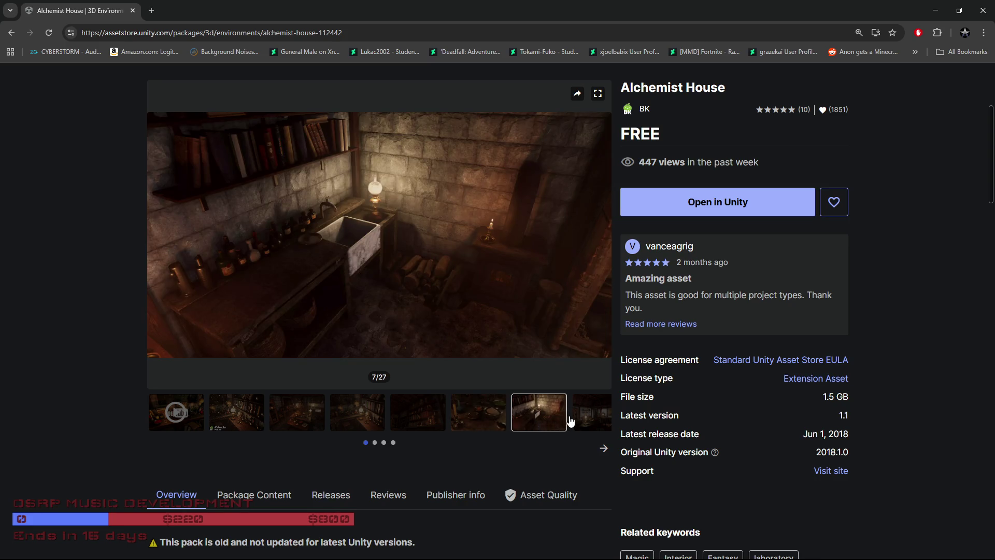
click(590, 420)
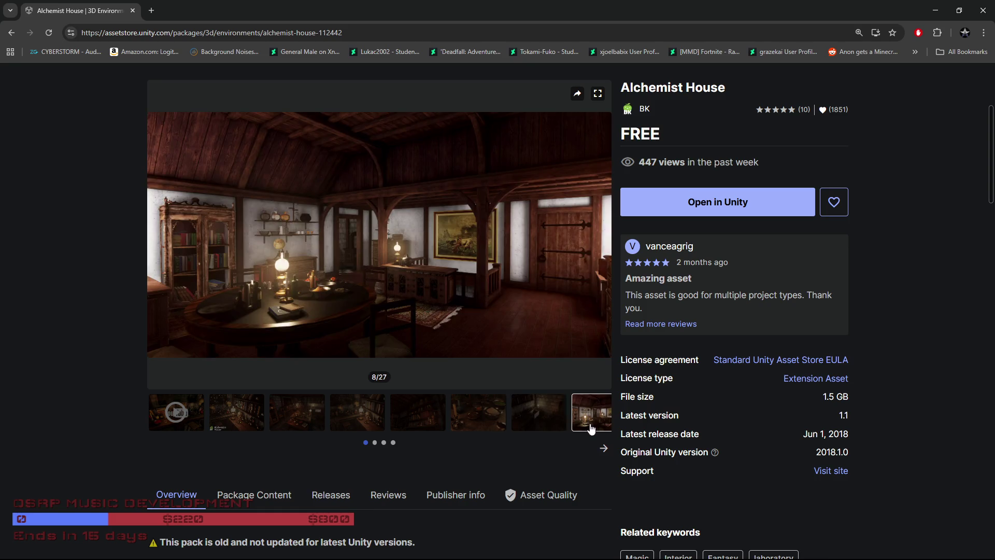
View the later images, including the checkered-floor room and bookshelf close-up, then go back
click(604, 447)
click(257, 415)
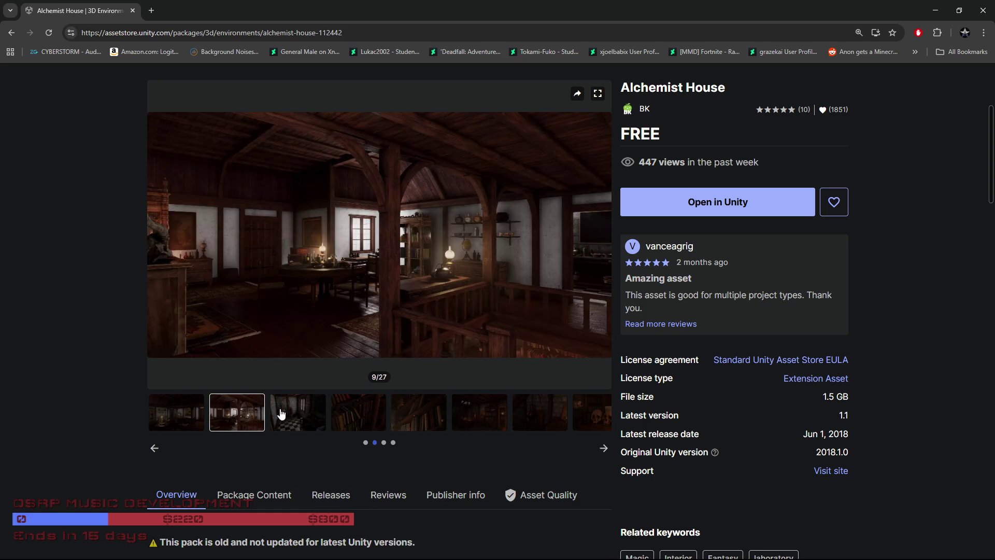
click(308, 416)
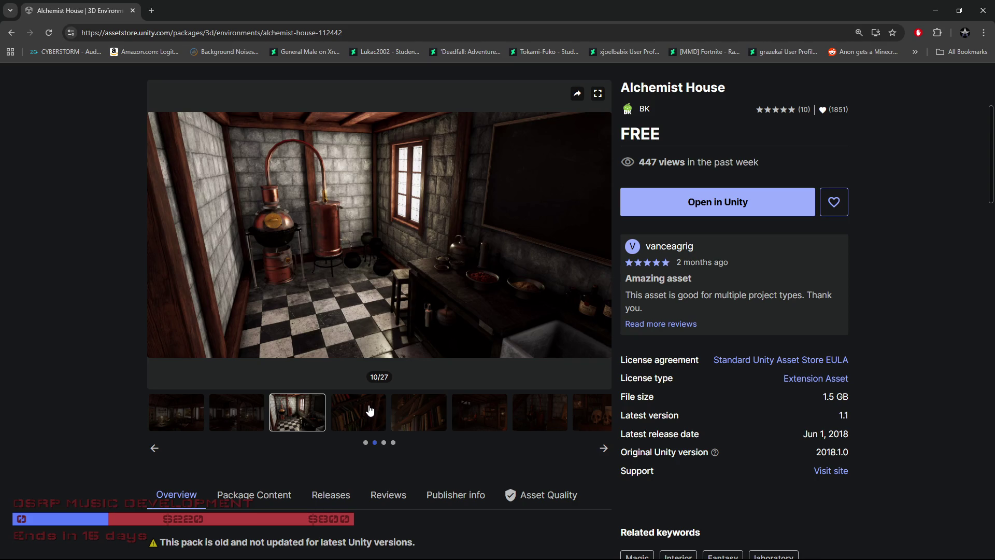
click(369, 410)
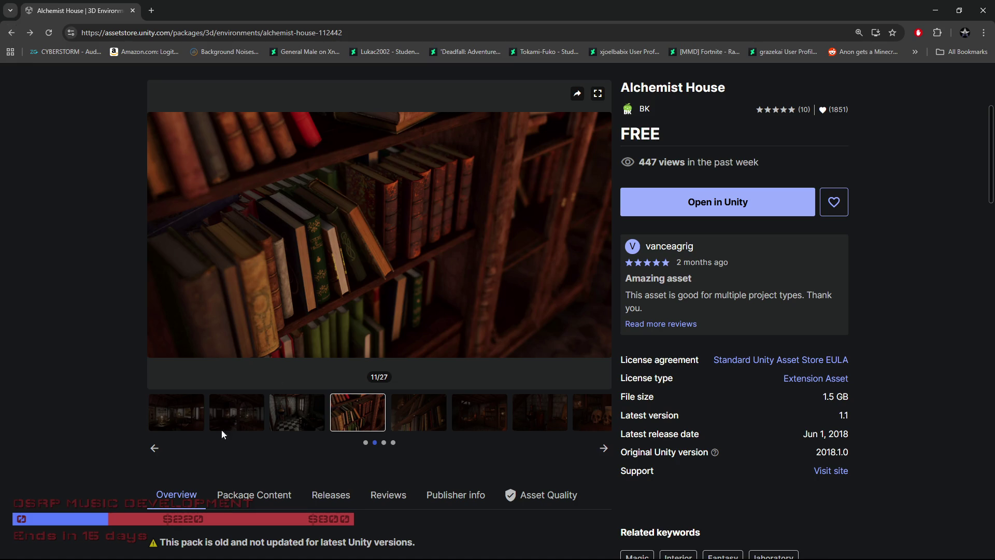
click(172, 420)
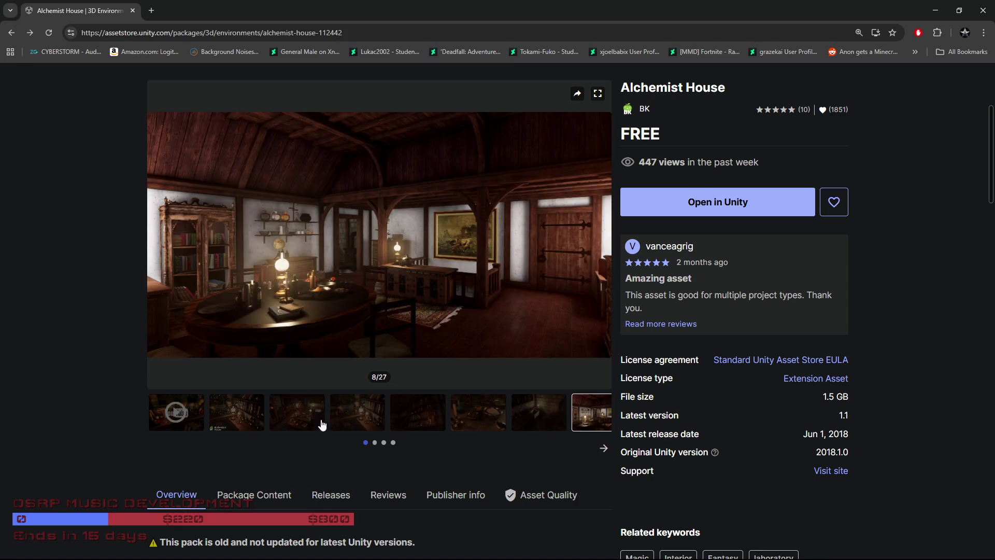
click(325, 417)
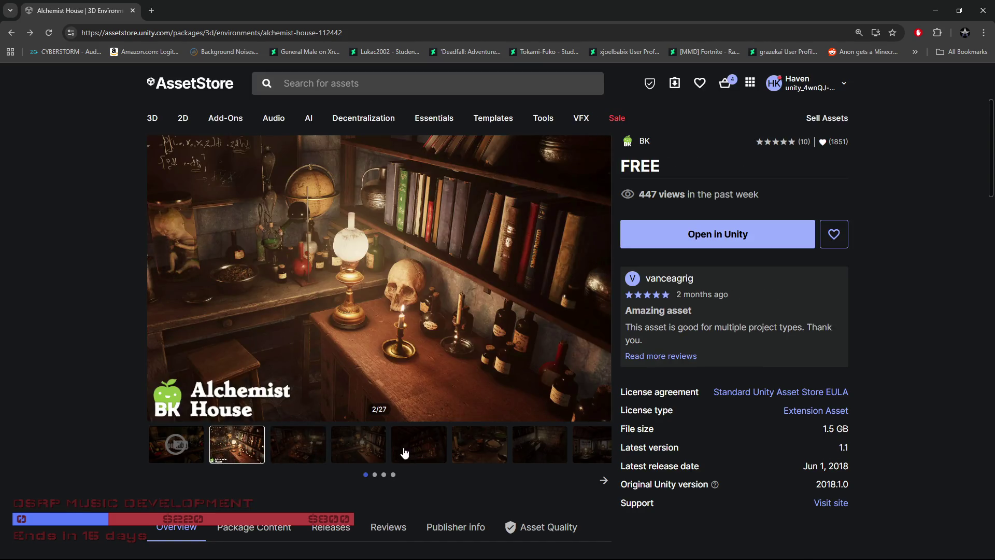
click(420, 421)
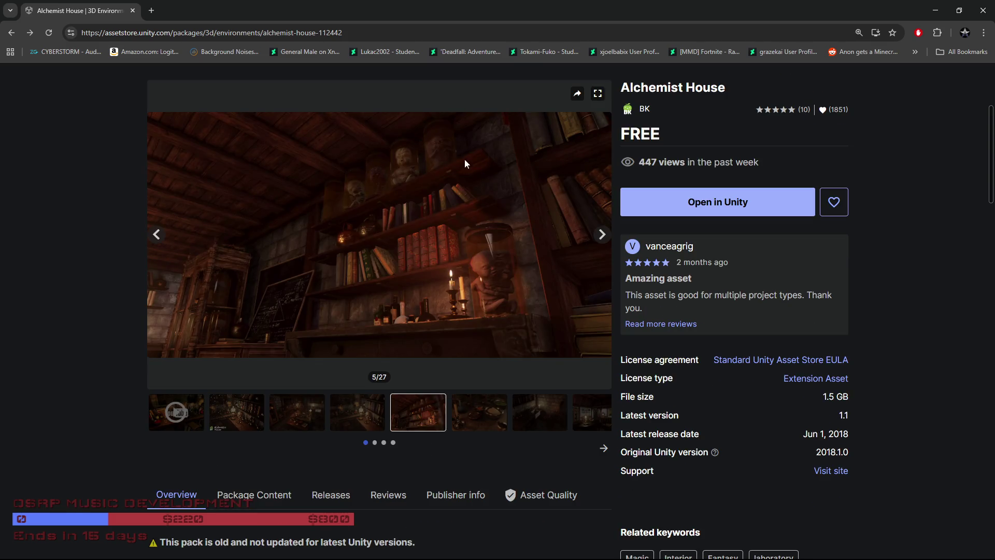
click(10, 35)
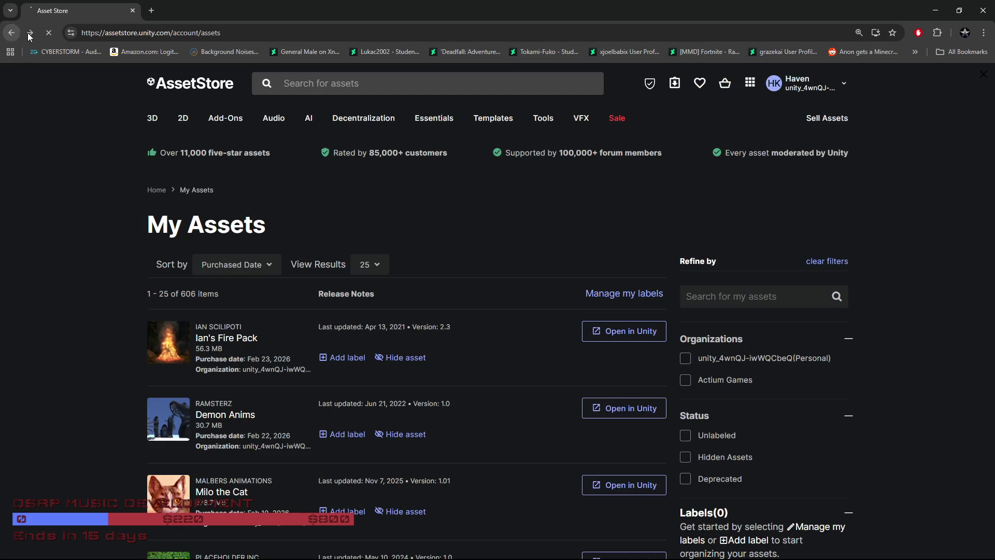
Return to the owned-assets list and move to page 2
click(30, 33)
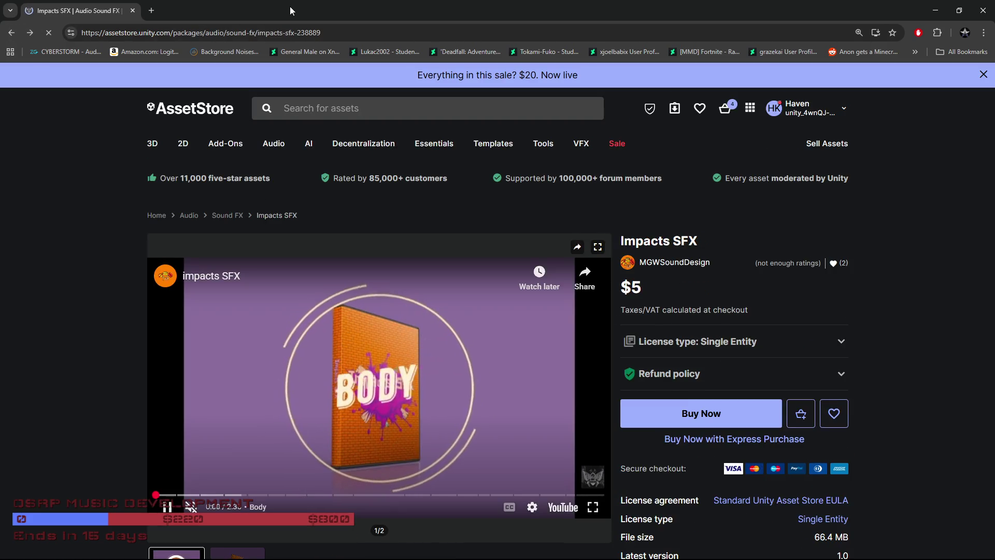
scroll(100, 467, down, 20)
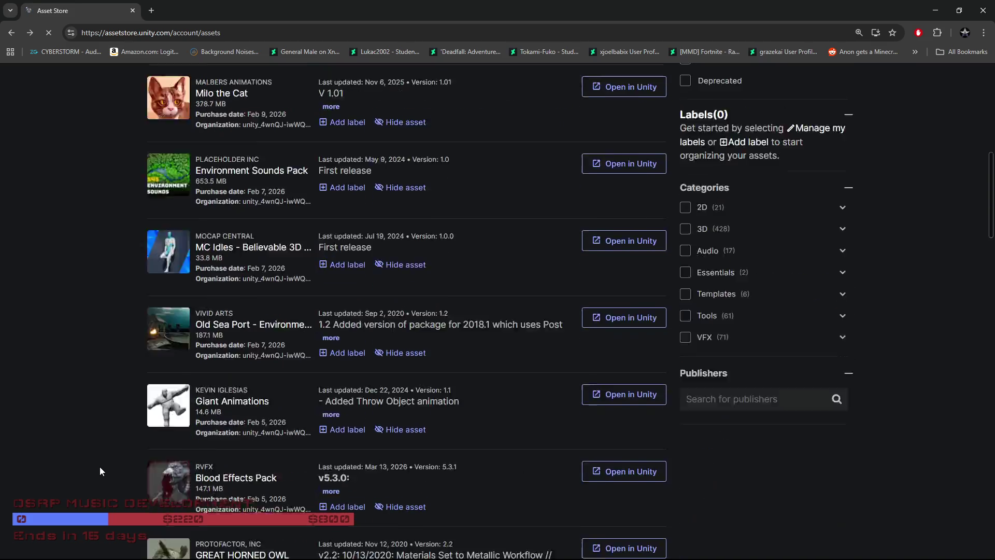
scroll(100, 469, down, 18)
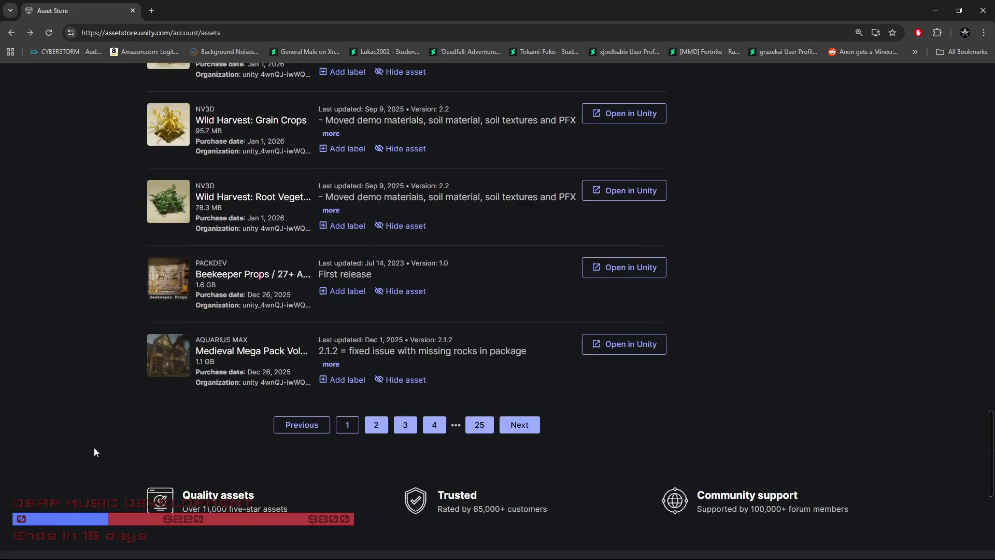
scroll(239, 389, up, 4)
scroll(244, 390, up, 2)
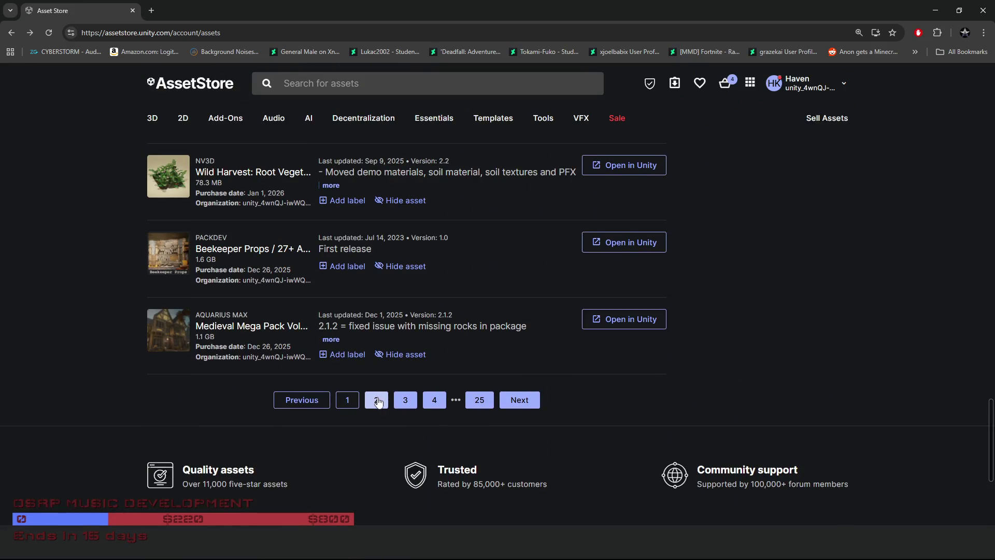
click(380, 402)
Move on to page 3 of the owned assets
scroll(72, 441, down, 2)
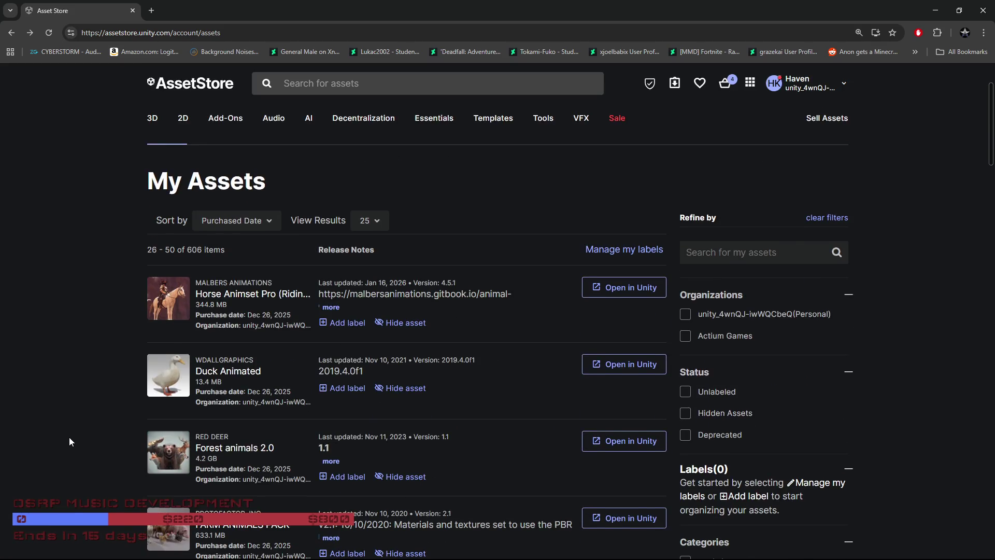
scroll(70, 437, down, 10)
scroll(69, 438, down, 18)
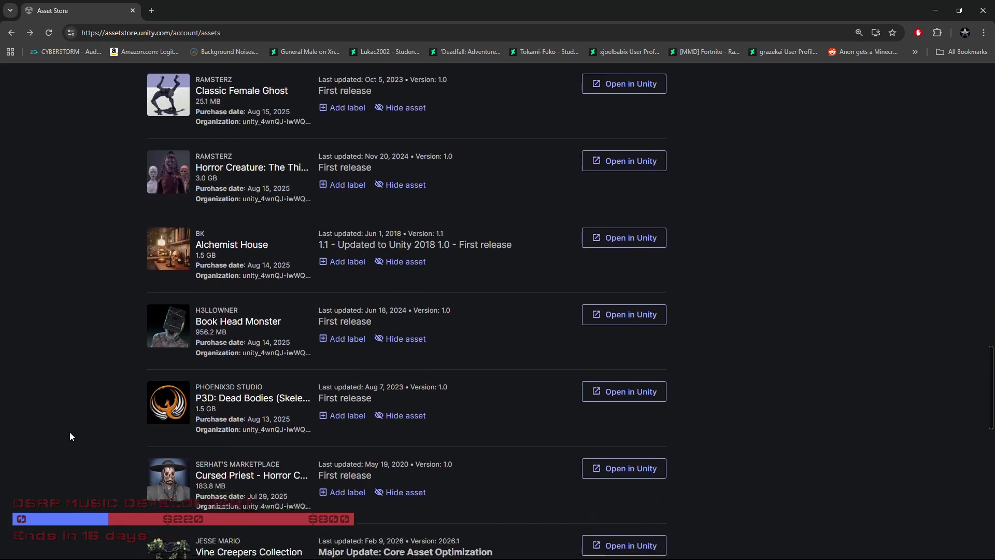
scroll(78, 435, up, 3)
scroll(86, 436, up, 3)
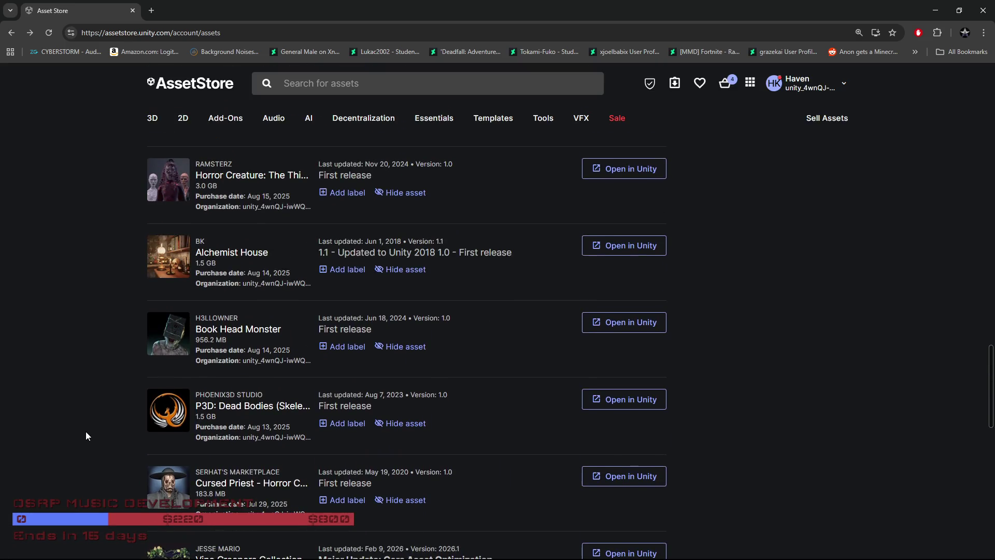
scroll(86, 436, down, 6)
click(404, 401)
right_click(404, 403)
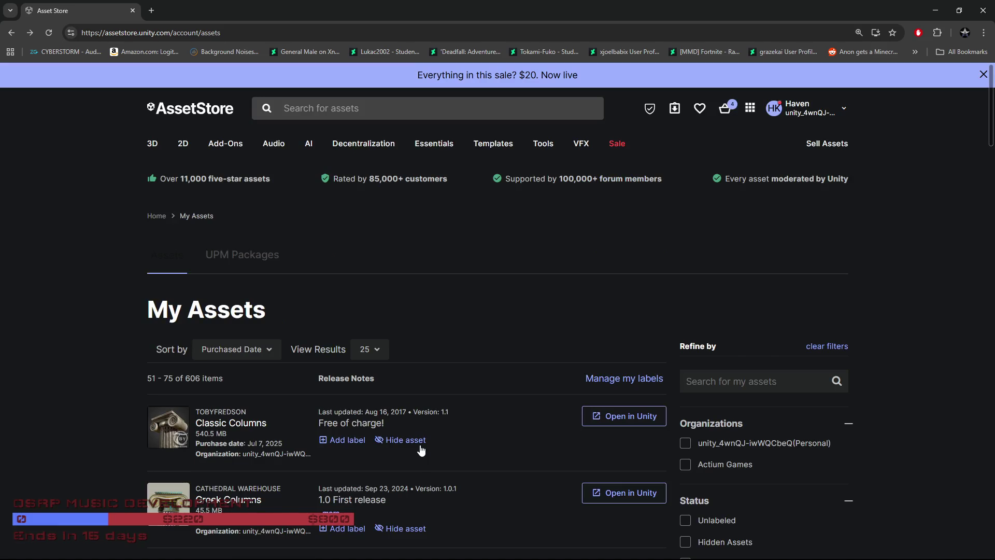
scroll(423, 447, down, 5)
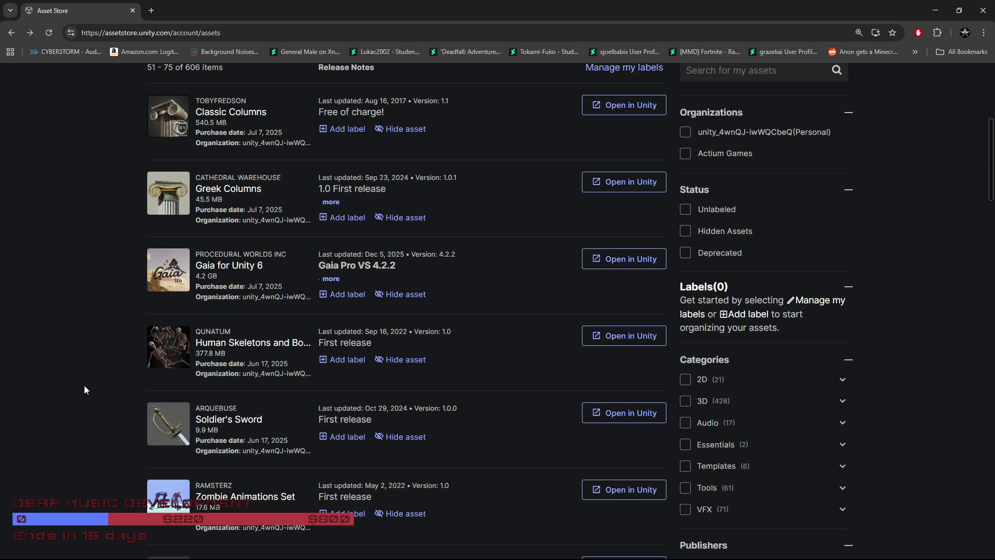
scroll(84, 387, up, 2)
scroll(85, 385, down, 6)
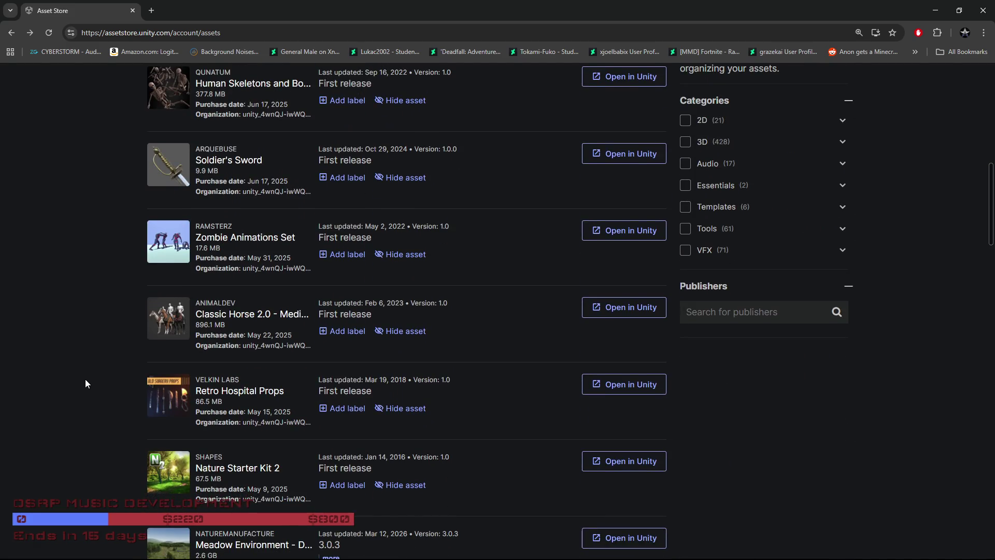
scroll(85, 384, down, 3)
scroll(86, 383, down, 8)
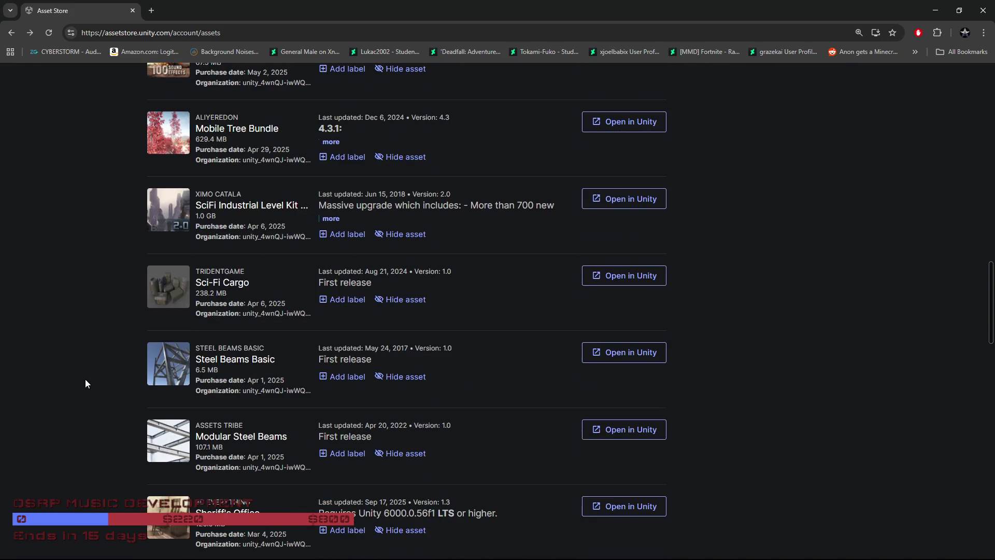
scroll(86, 384, down, 4)
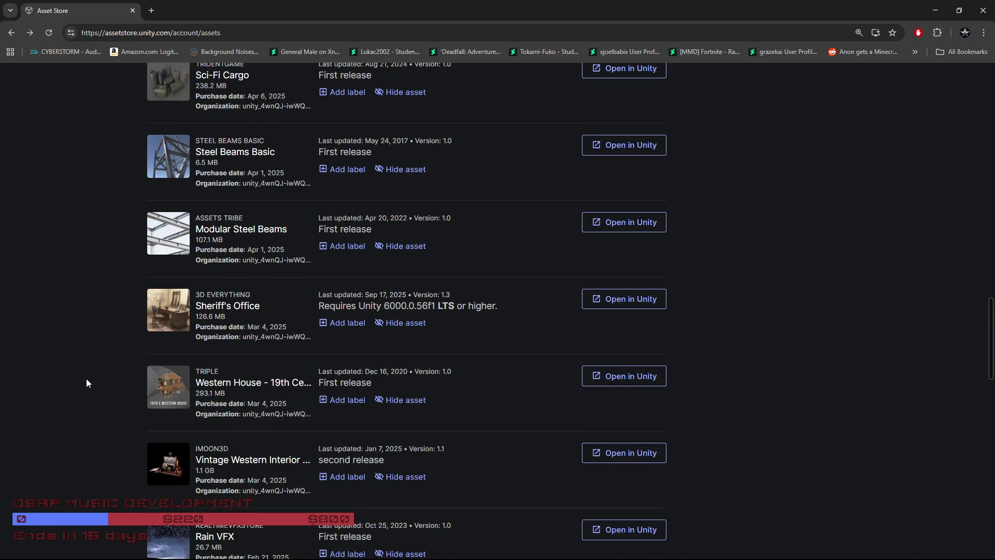
scroll(86, 384, down, 4)
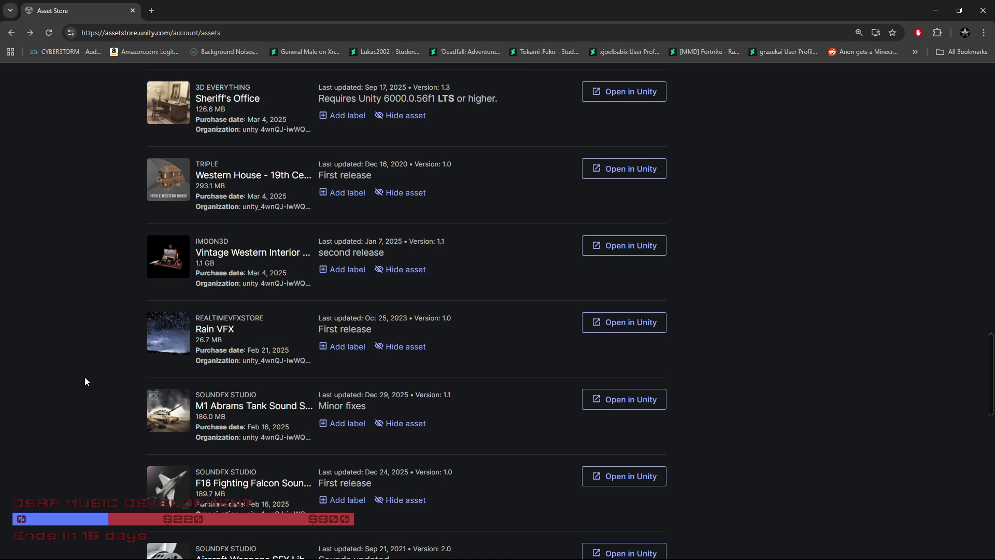
Go to page 4 of My Assets (items 76–100) and start scrolling down its list
scroll(88, 383, down, 6)
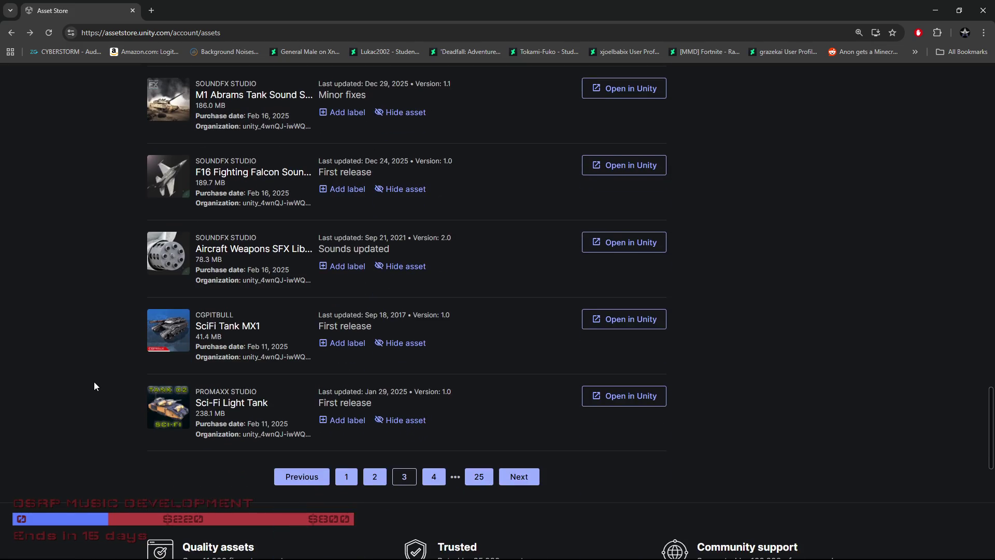
click(433, 477)
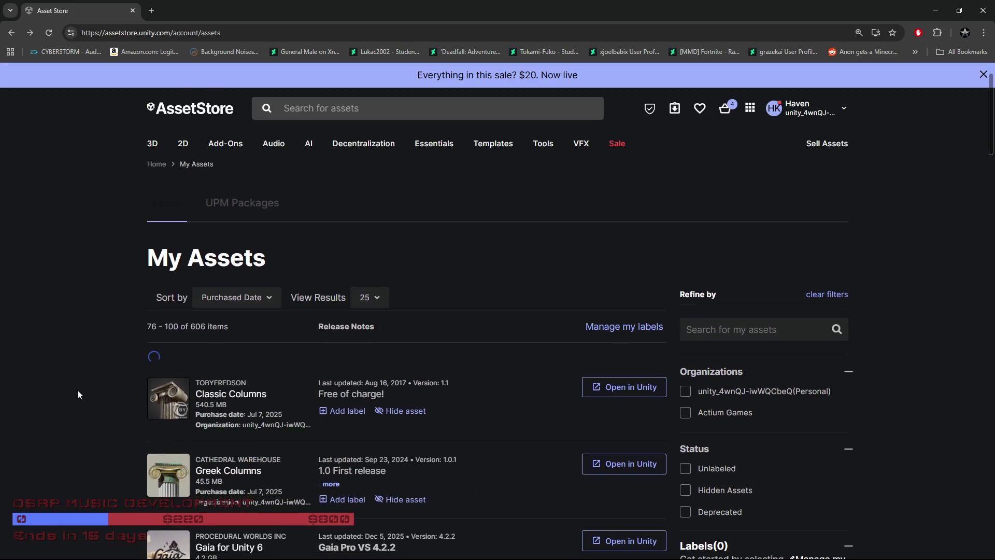
scroll(78, 394, down, 4)
scroll(78, 389, down, 9)
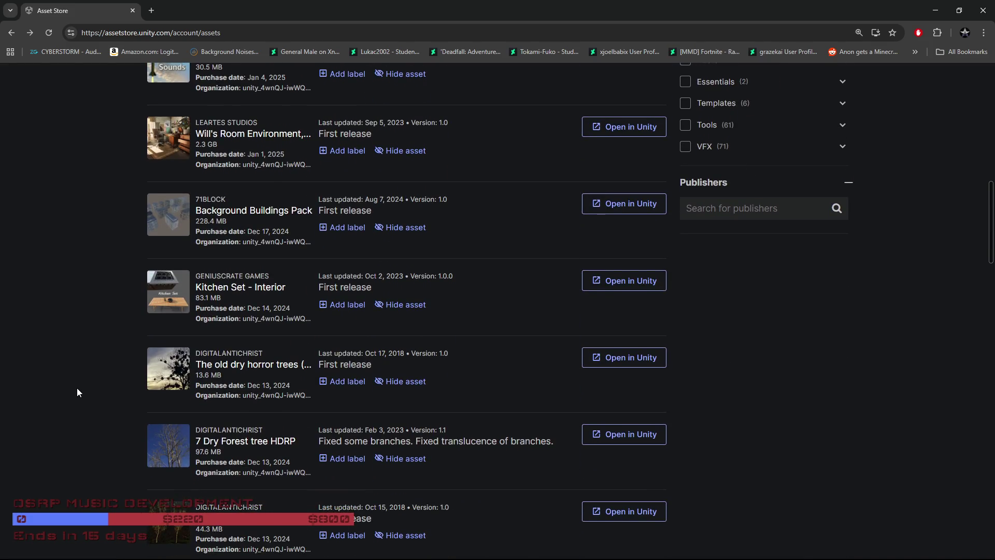
scroll(77, 389, down, 1)
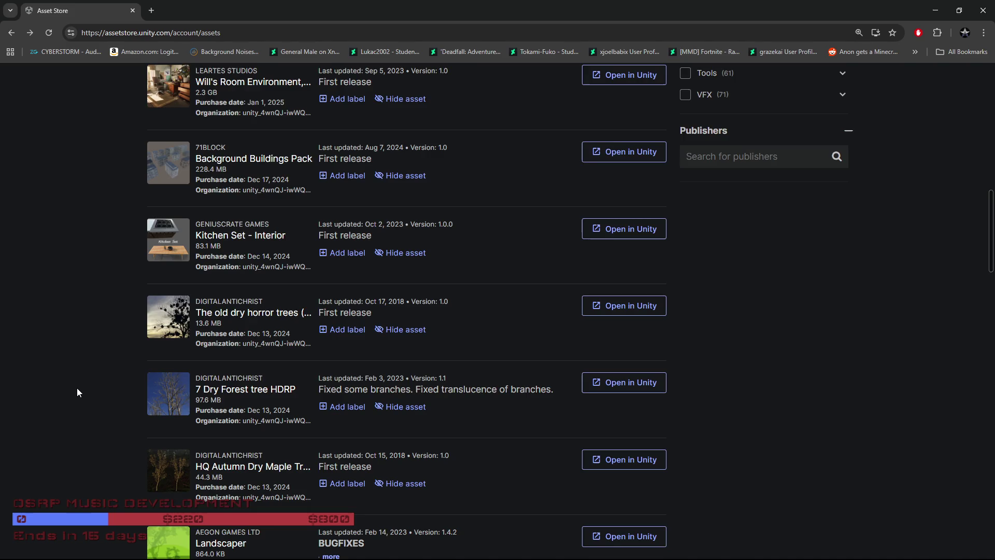
scroll(77, 389, down, 2)
scroll(78, 392, down, 4)
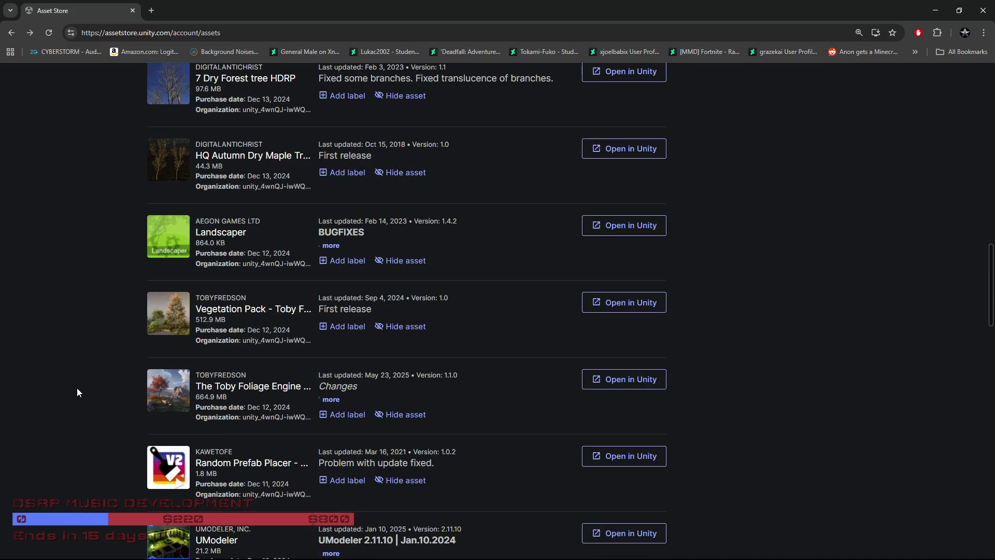
Scroll further down page 4 and open the DETAILED - Halloween Props Vol.1 preview
scroll(77, 392, down, 2)
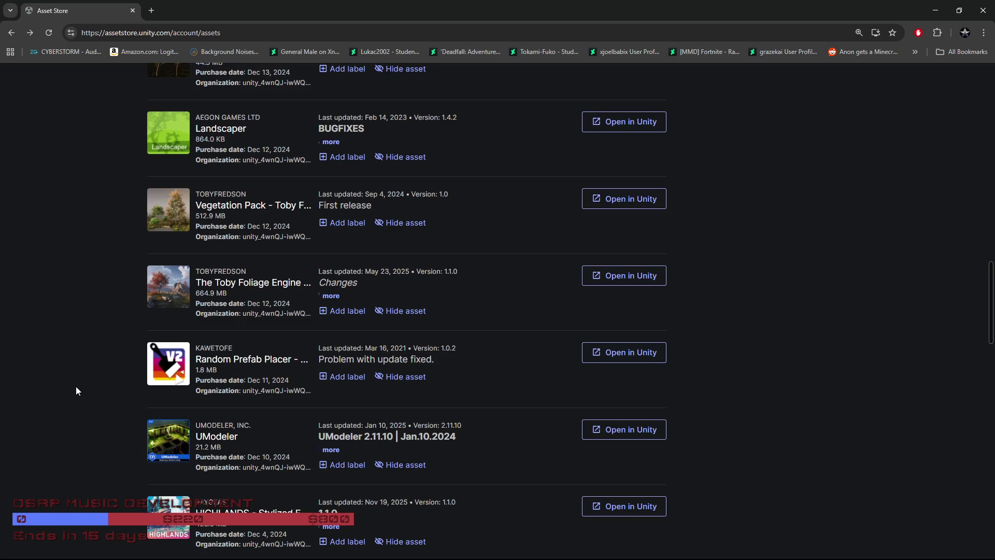
scroll(76, 389, down, 6)
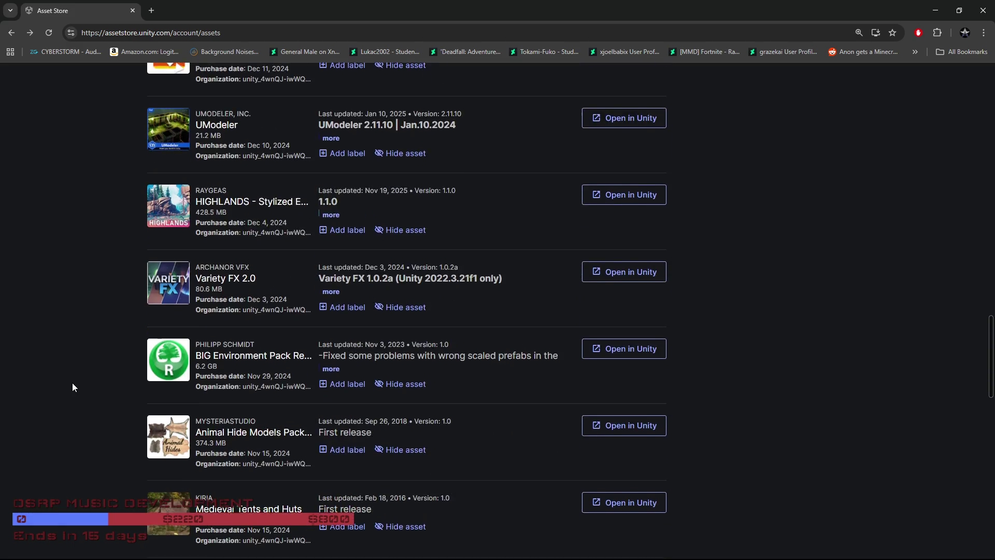
scroll(73, 382, down, 2)
scroll(73, 382, down, 3)
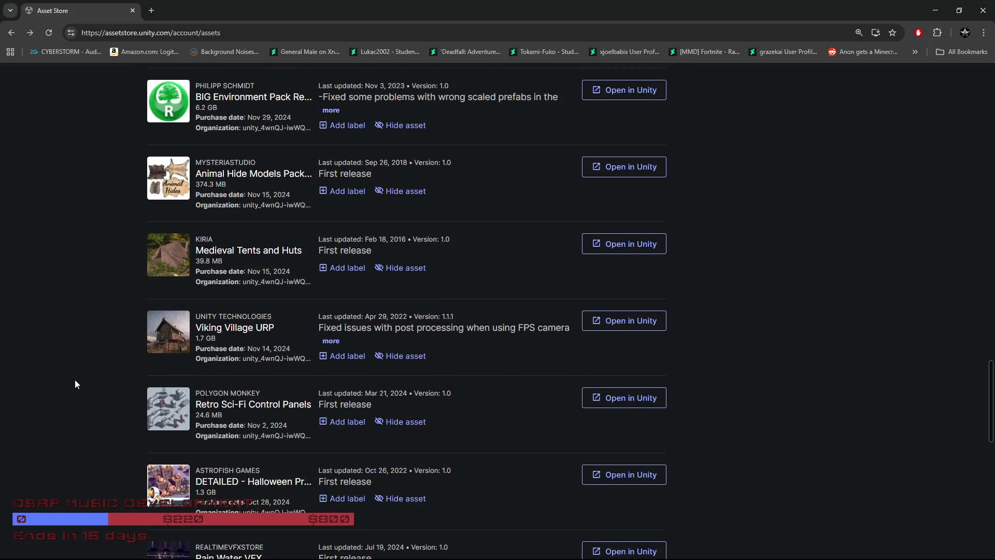
scroll(75, 375, down, 1)
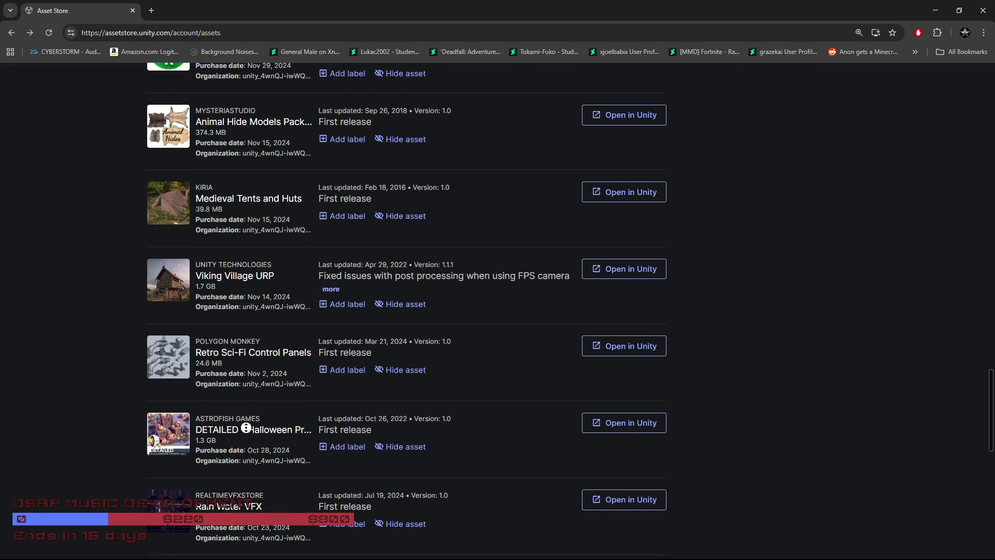
click(261, 428)
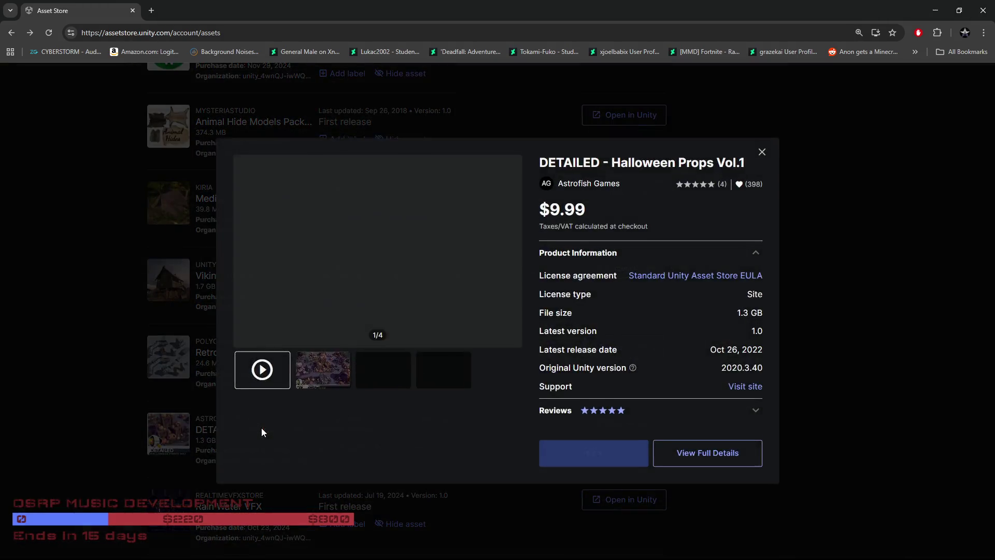
Open the Halloween Props Vol.1 full details in a new tab and close its preview
middle_click(701, 457)
click(31, 399)
scroll(183, 428, down, 4)
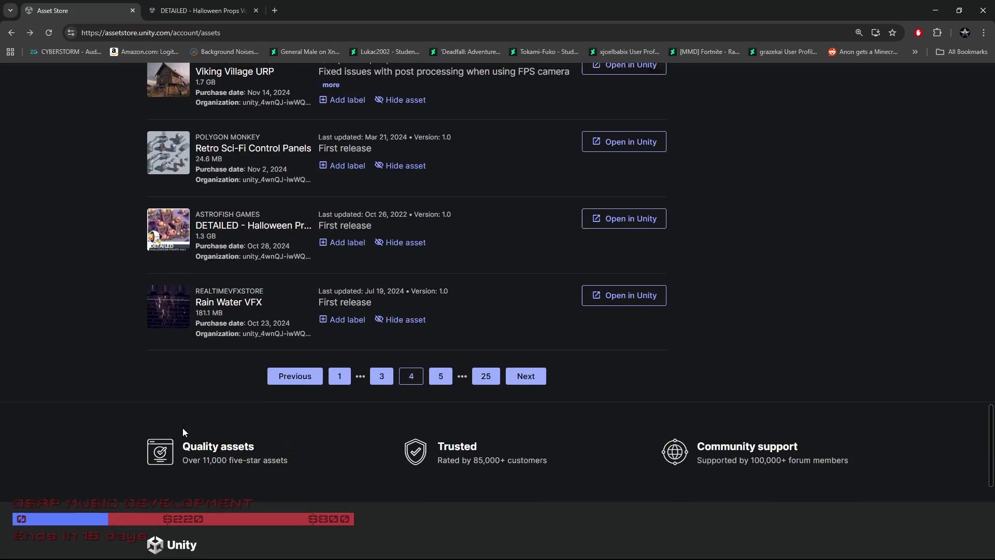
Go to page 5 of My Assets (items 101–125) and scroll down the list
click(441, 373)
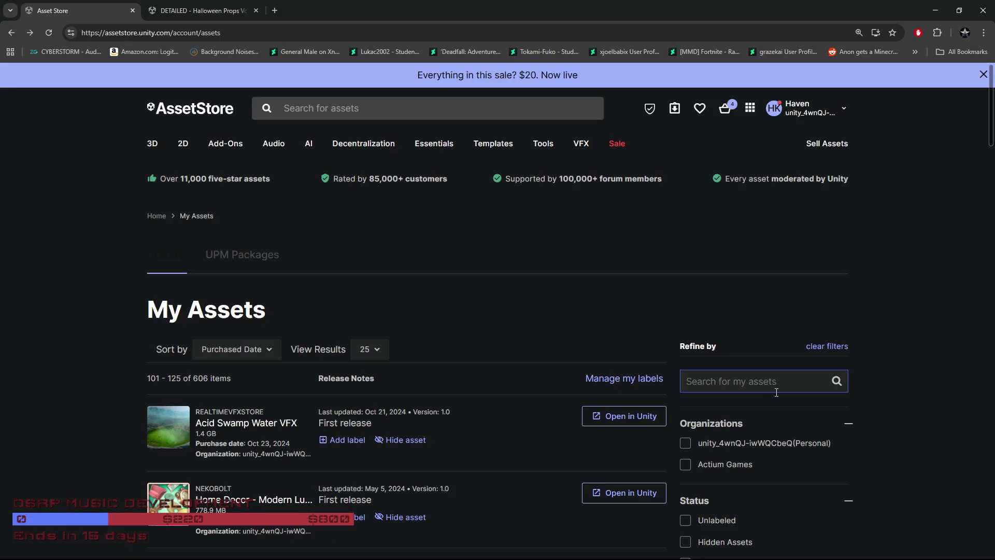
scroll(519, 343, down, 2)
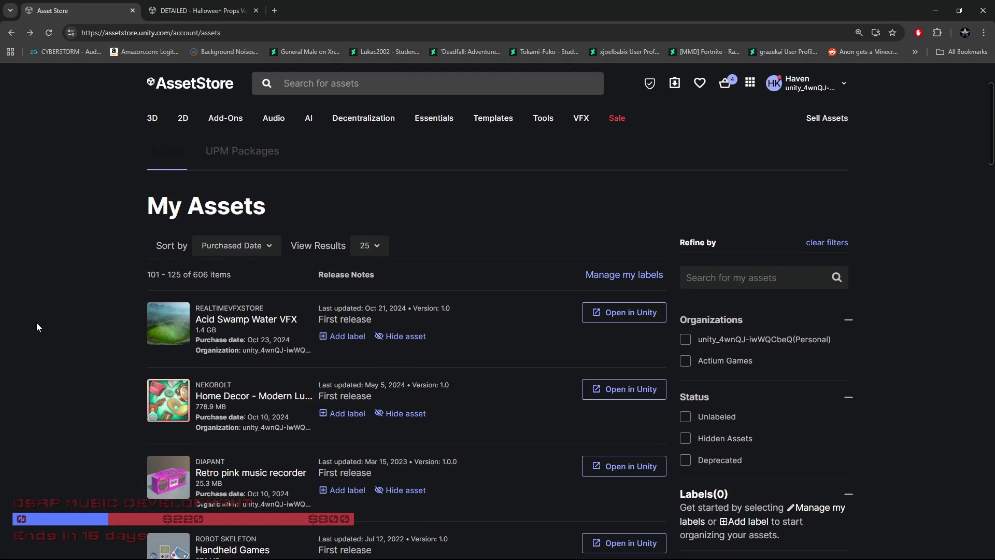
scroll(37, 323, down, 4)
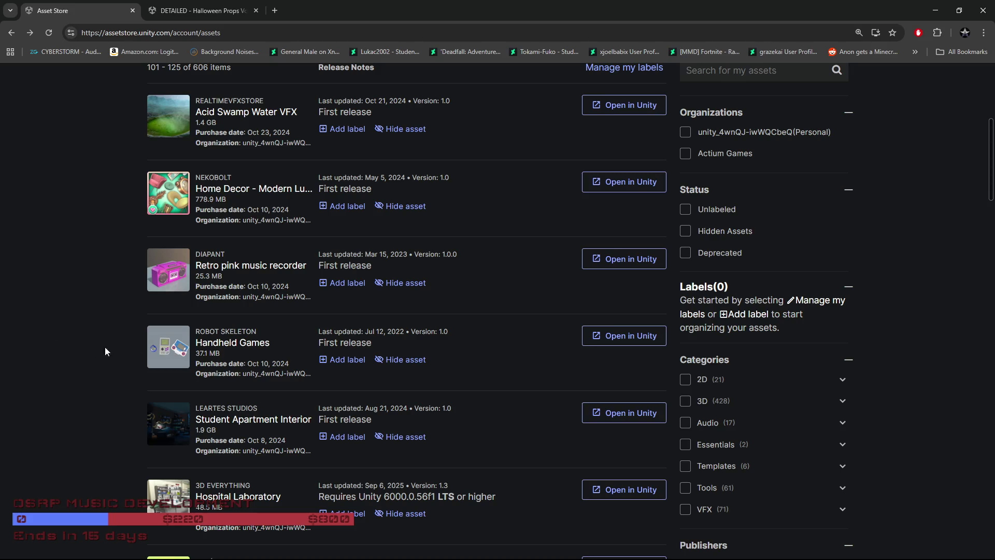
Open Handheld Games' full product page in a new tab and view its second gallery image
click(246, 344)
middle_click(680, 428)
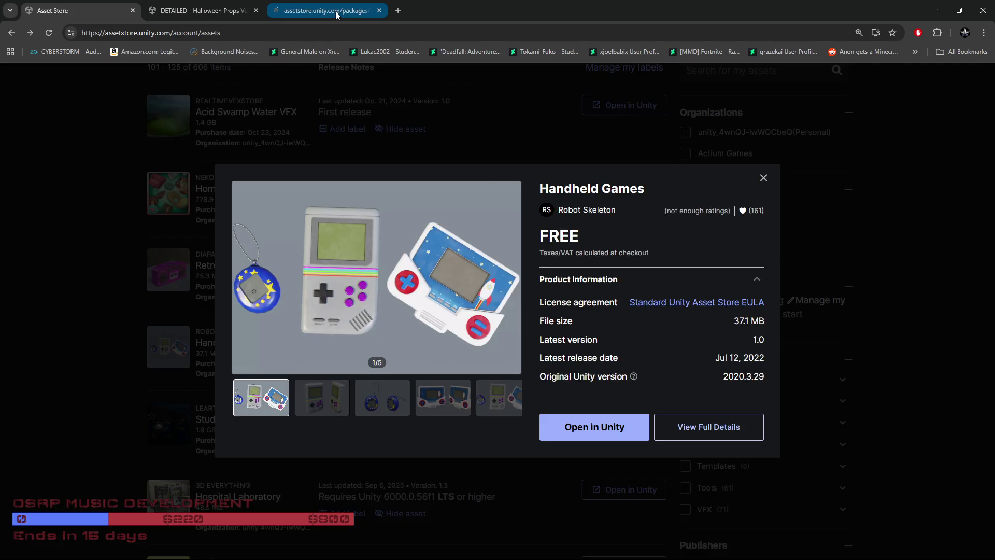
click(335, 11)
scroll(450, 344, down, 3)
click(245, 430)
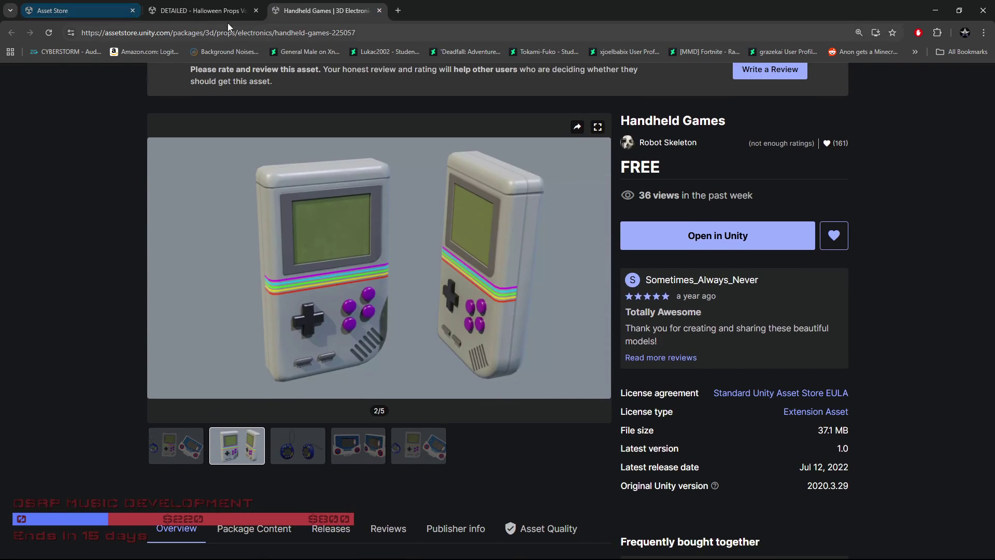
Return to the page 5 list, close the Handheld Games preview, and open Horror House's preview
click(83, 10)
click(120, 347)
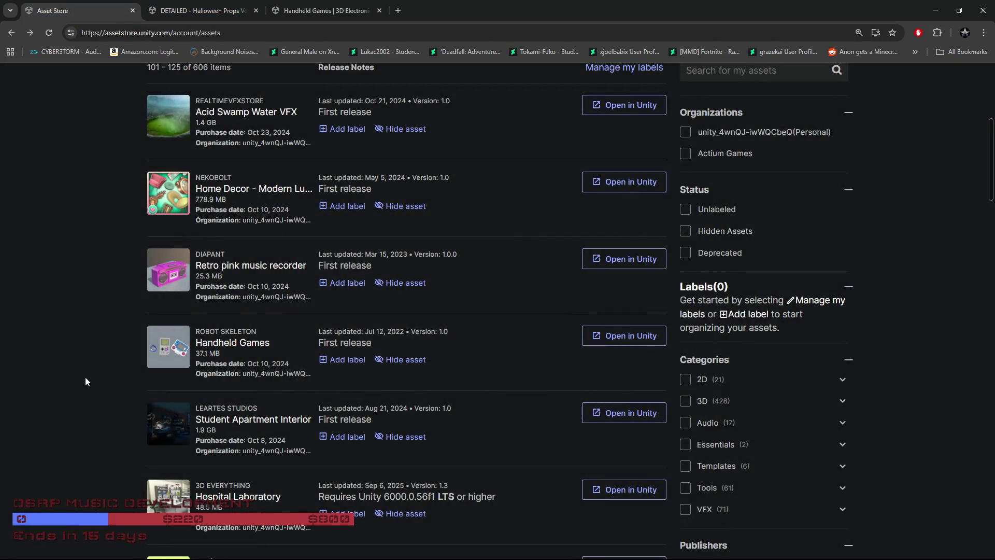
scroll(78, 380, down, 6)
scroll(63, 381, down, 1)
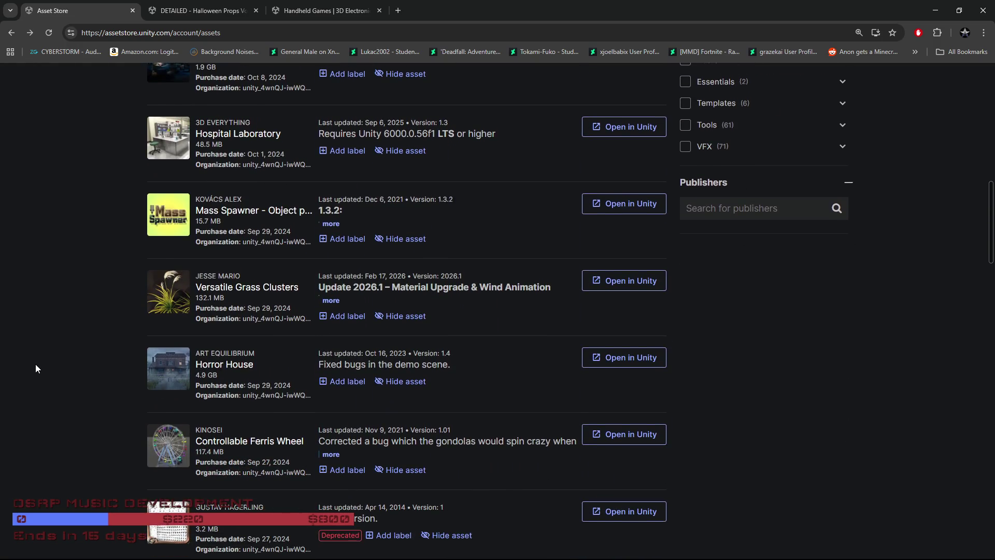
scroll(35, 364, down, 5)
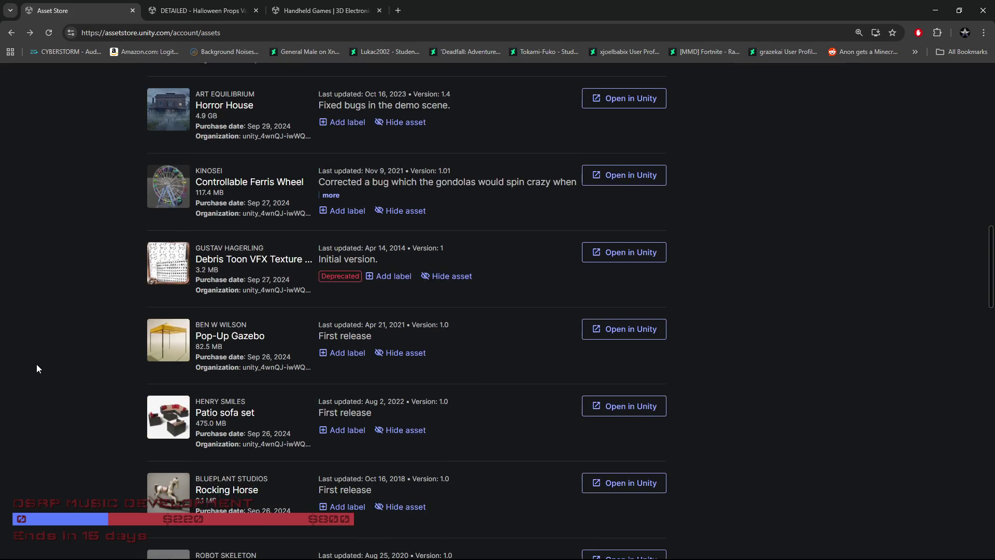
click(229, 106)
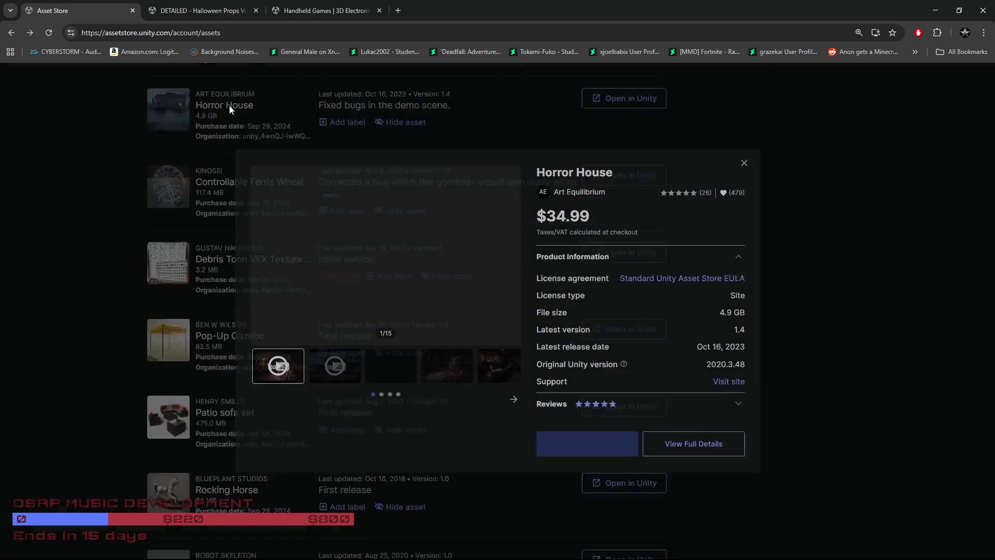
Step through the first nine Horror House gallery screenshots, including the attic scene
click(385, 374)
click(435, 380)
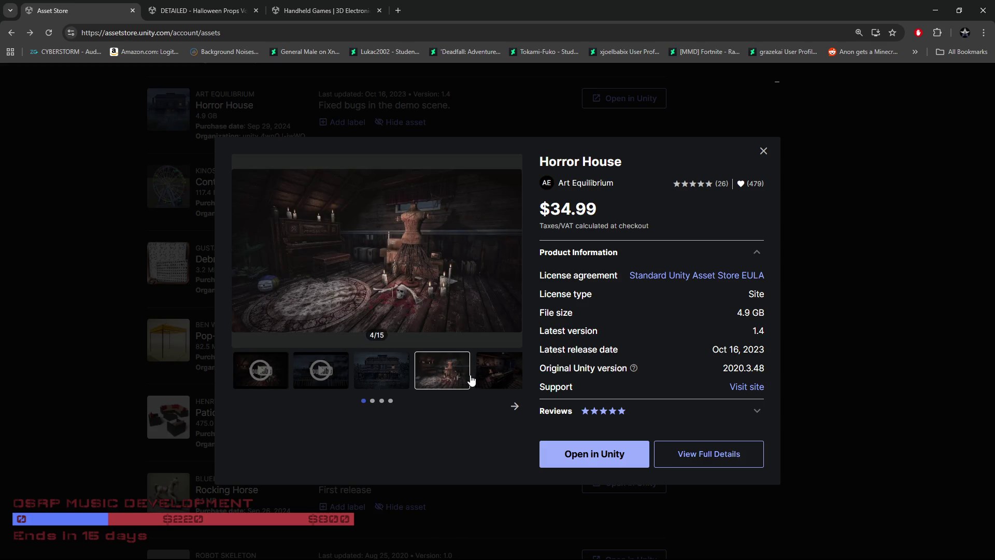
click(515, 406)
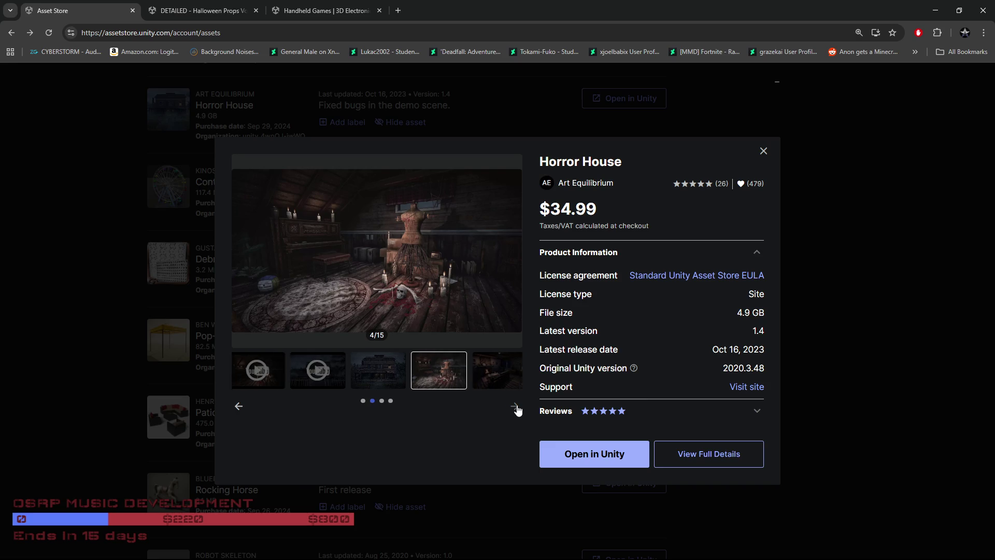
click(308, 374)
click(391, 380)
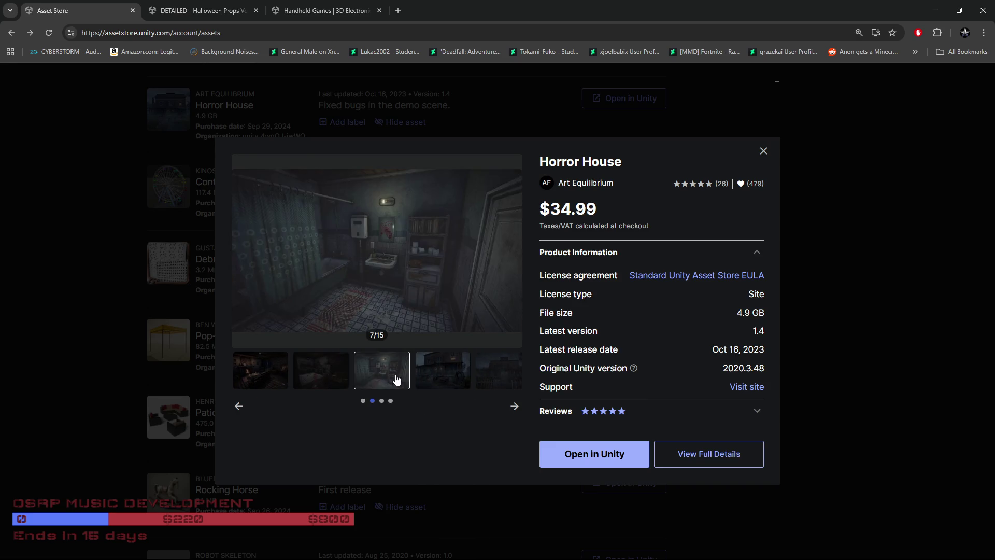
click(450, 378)
click(508, 376)
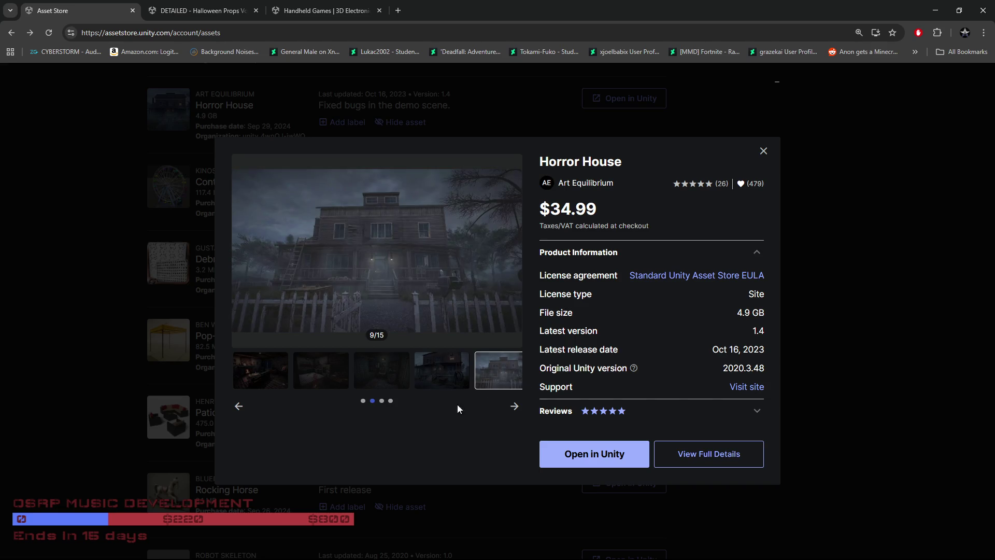
View the remaining Horror House screenshots, then close the preview
click(514, 406)
click(320, 373)
click(405, 375)
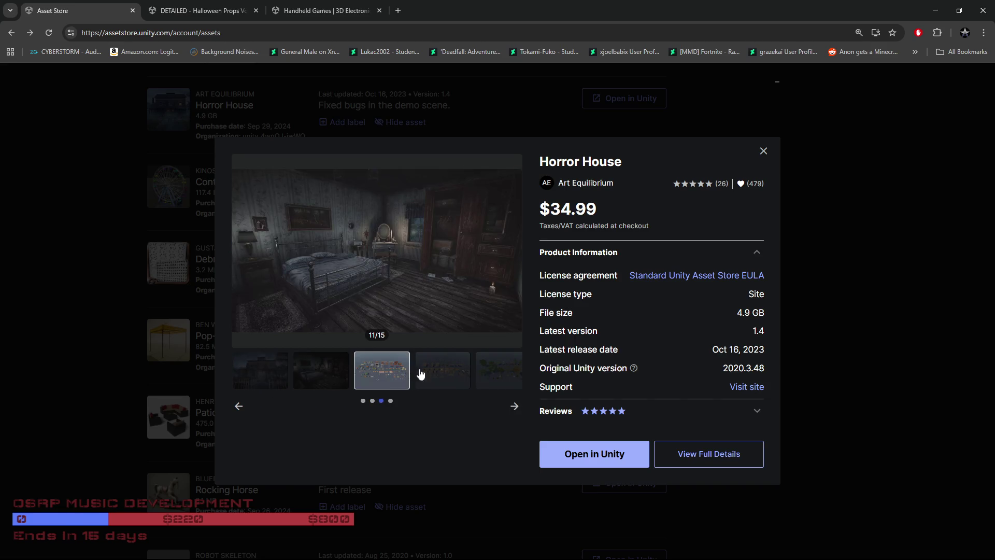
click(456, 377)
click(85, 392)
scroll(85, 396, down, 4)
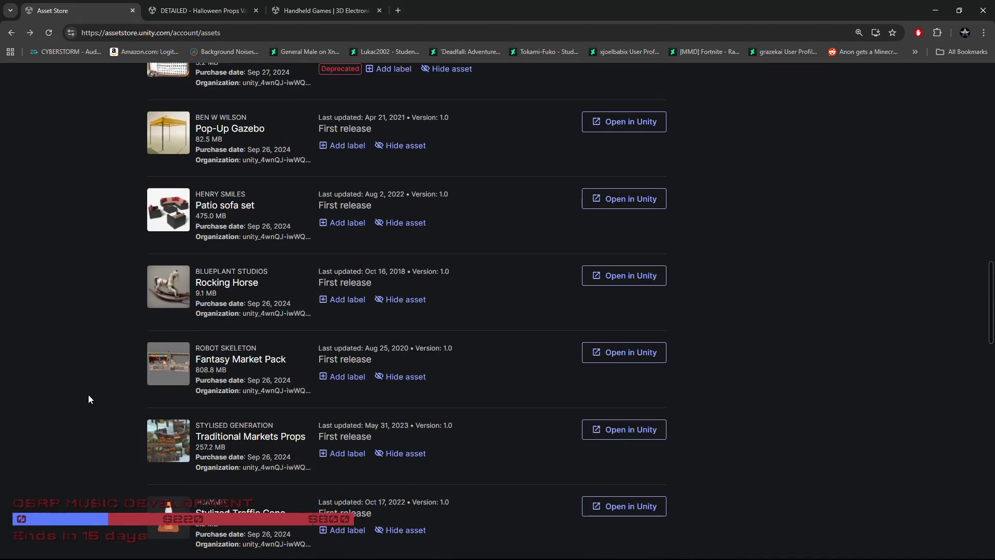
scroll(88, 396, down, 2)
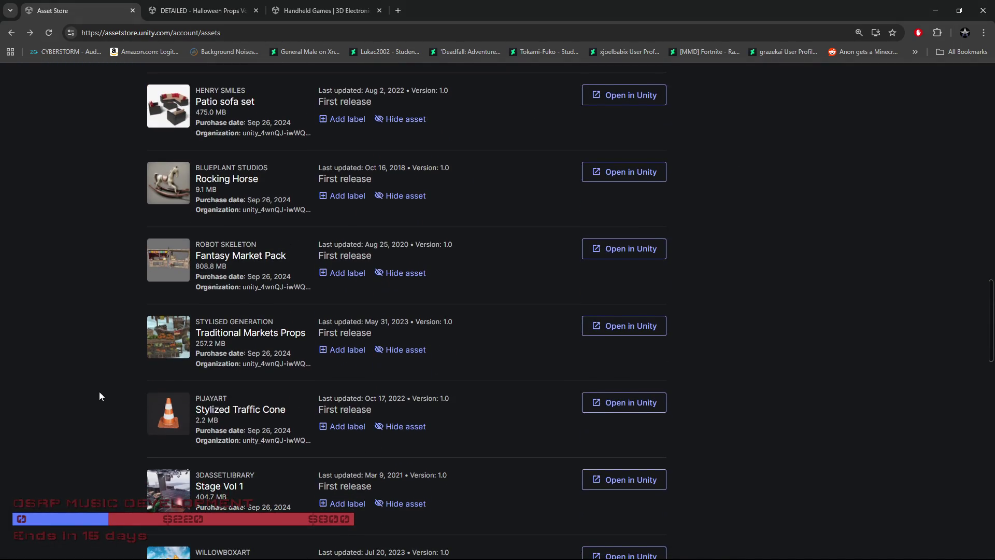
scroll(96, 395, down, 4)
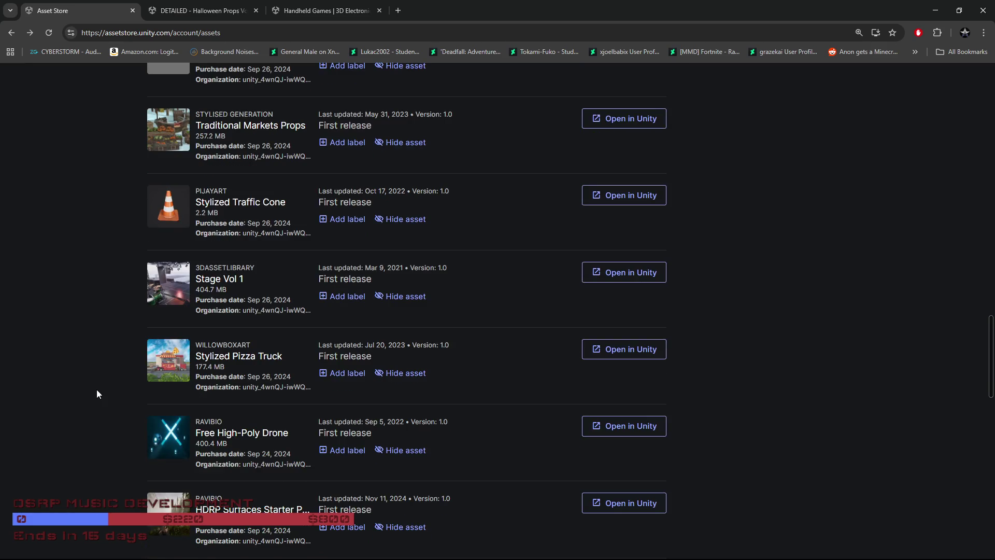
scroll(96, 394, down, 5)
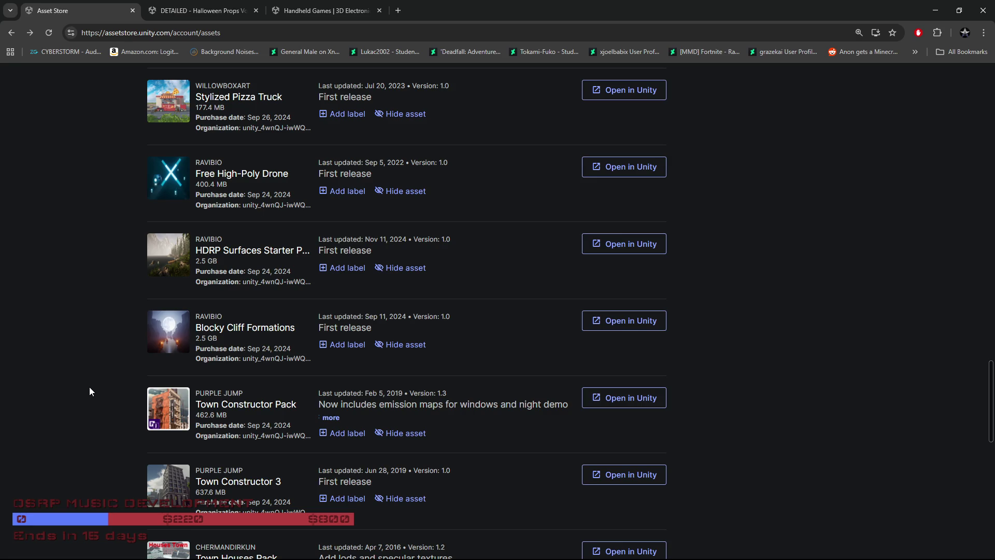
scroll(89, 387, down, 4)
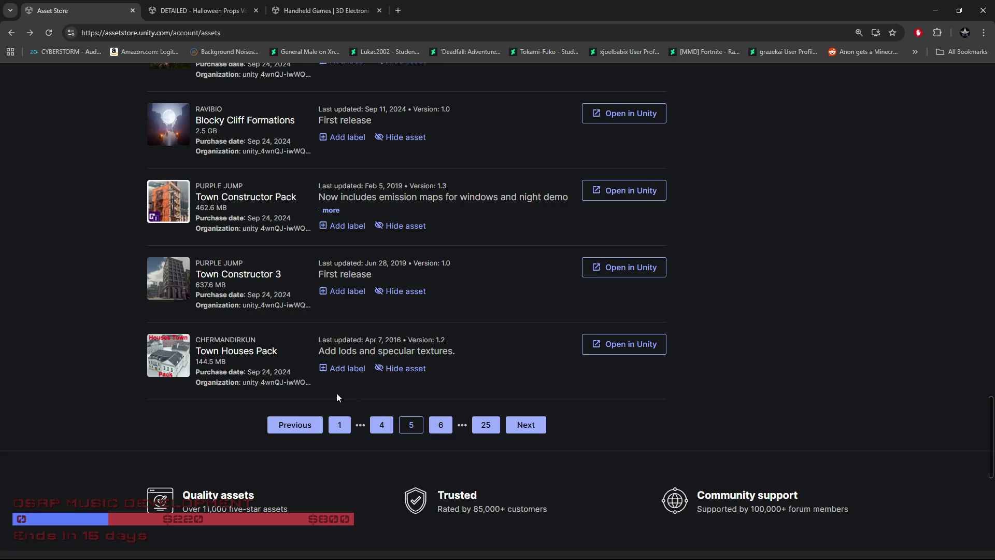
scroll(337, 393, up, 2)
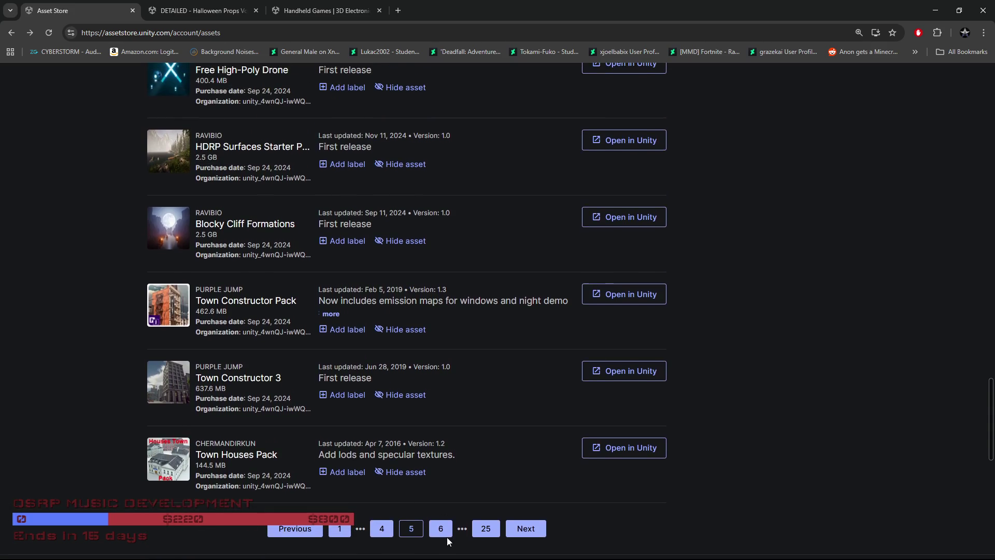
click(442, 534)
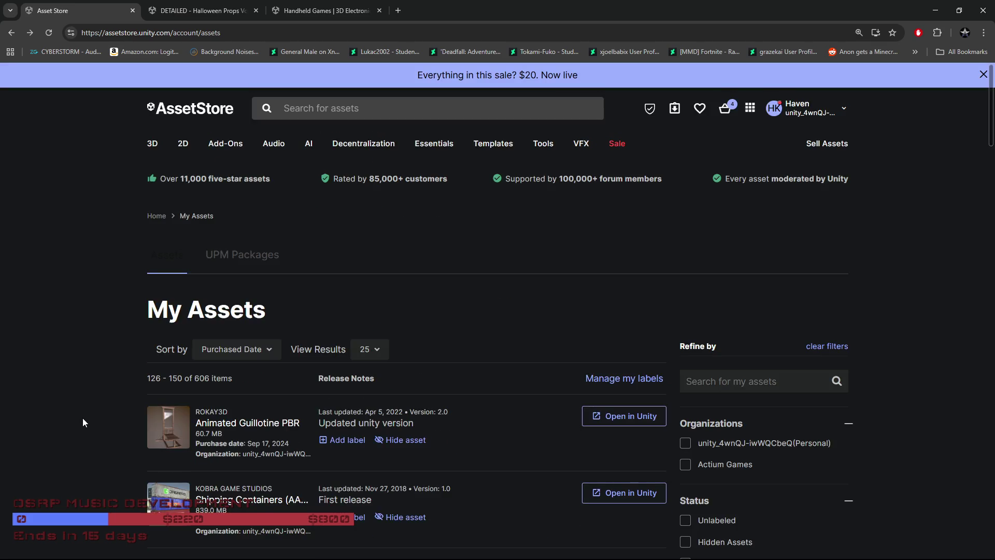
Scroll through page 6's assets, including Dirty Apartments, Ultimate Rubble and Steam Locomotive
scroll(82, 419, down, 3)
scroll(82, 419, down, 3)
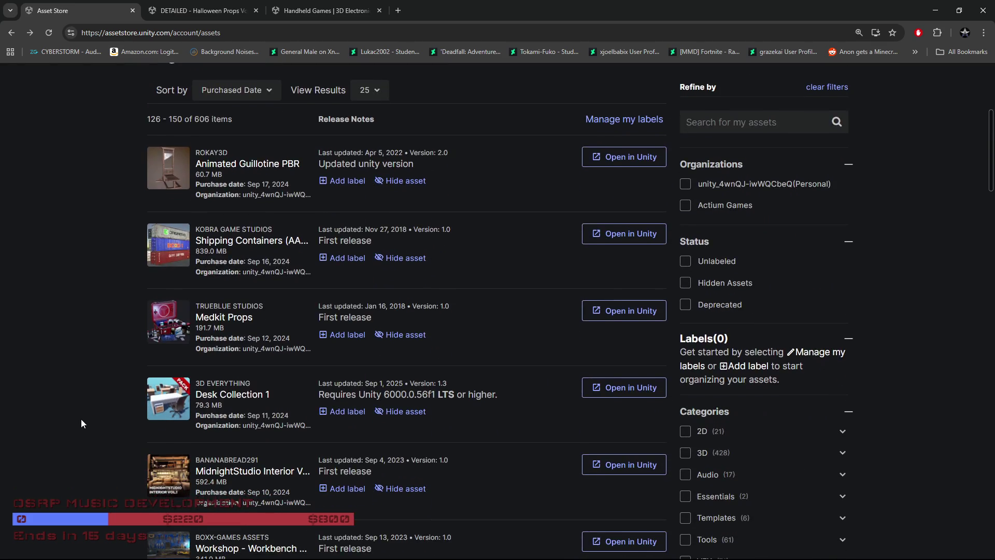
scroll(80, 423, down, 1)
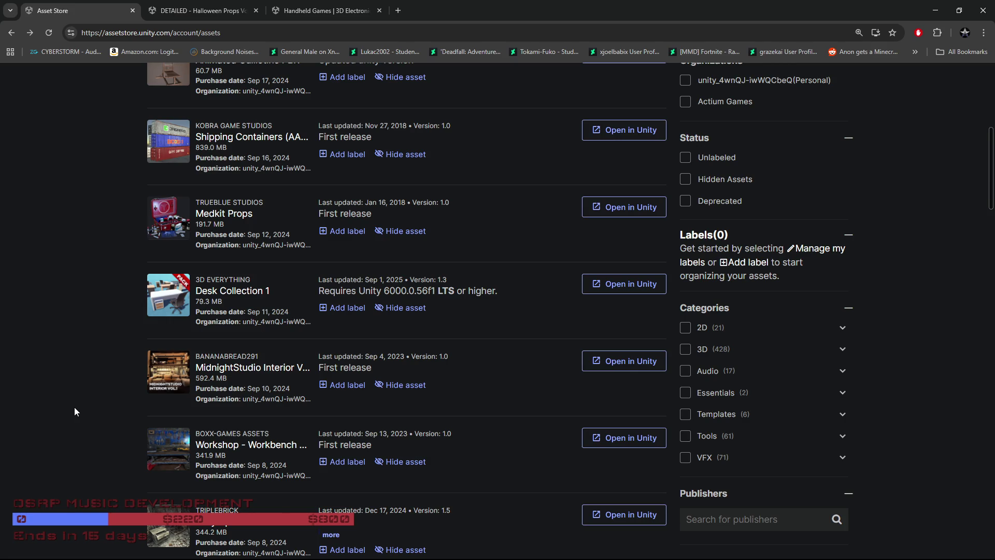
scroll(73, 412, down, 4)
scroll(74, 408, up, 2)
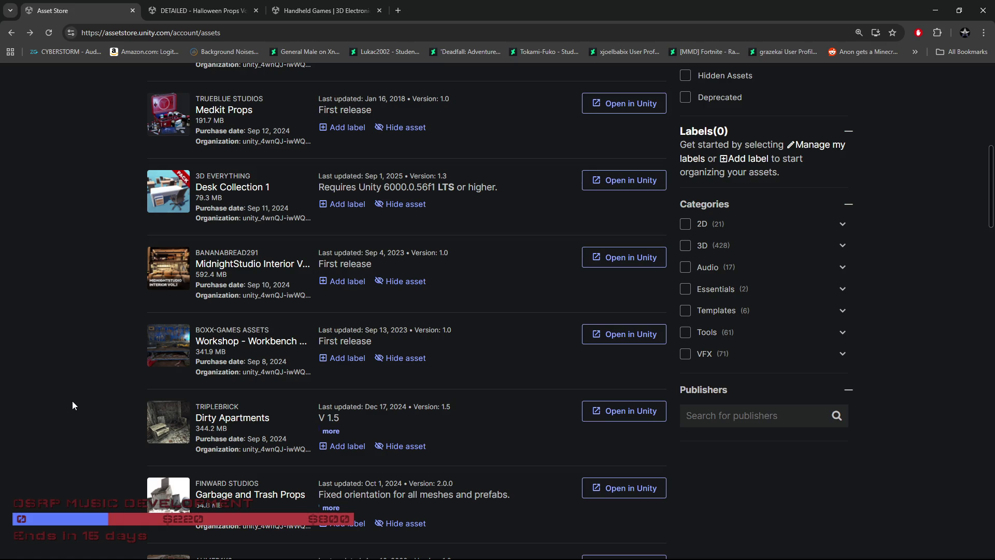
scroll(73, 402, down, 6)
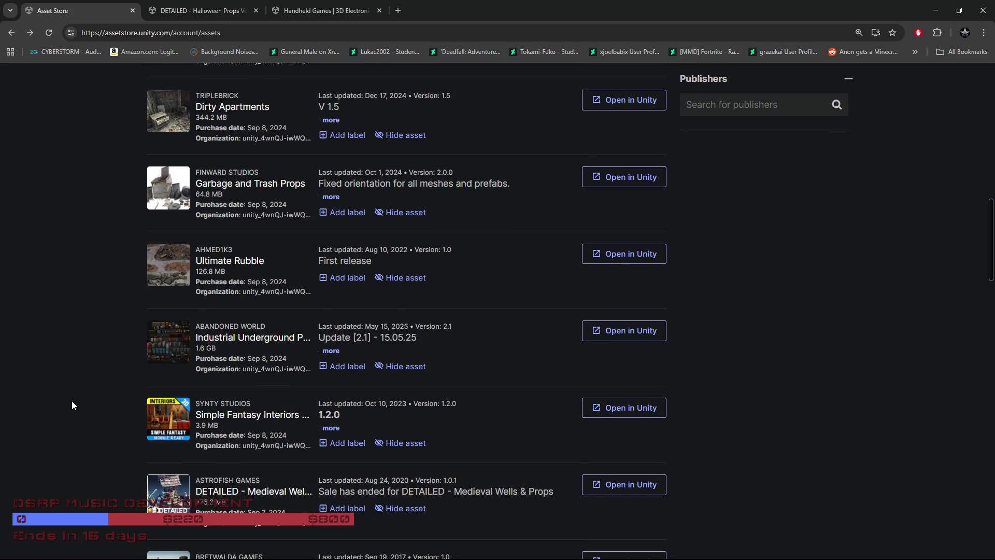
scroll(73, 400, down, 2)
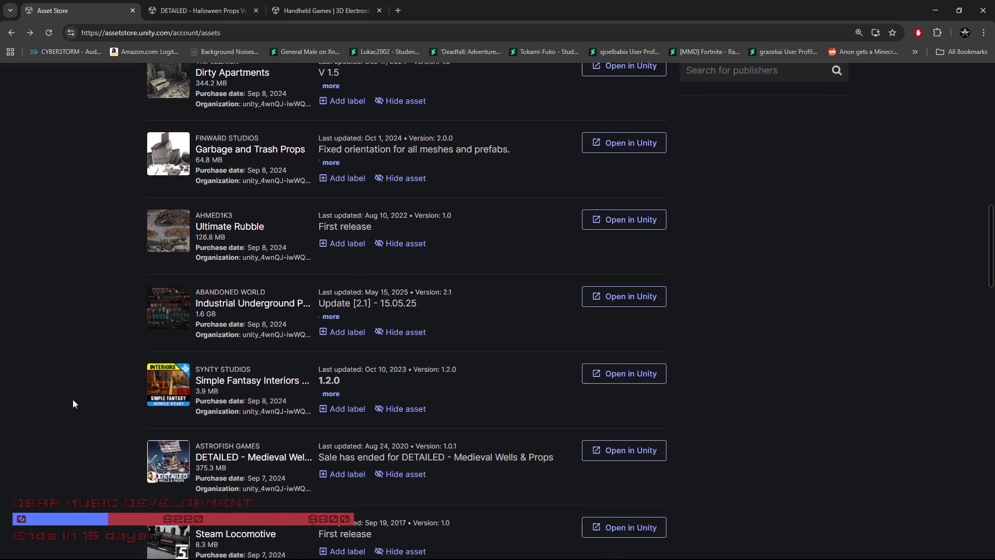
scroll(73, 403, down, 3)
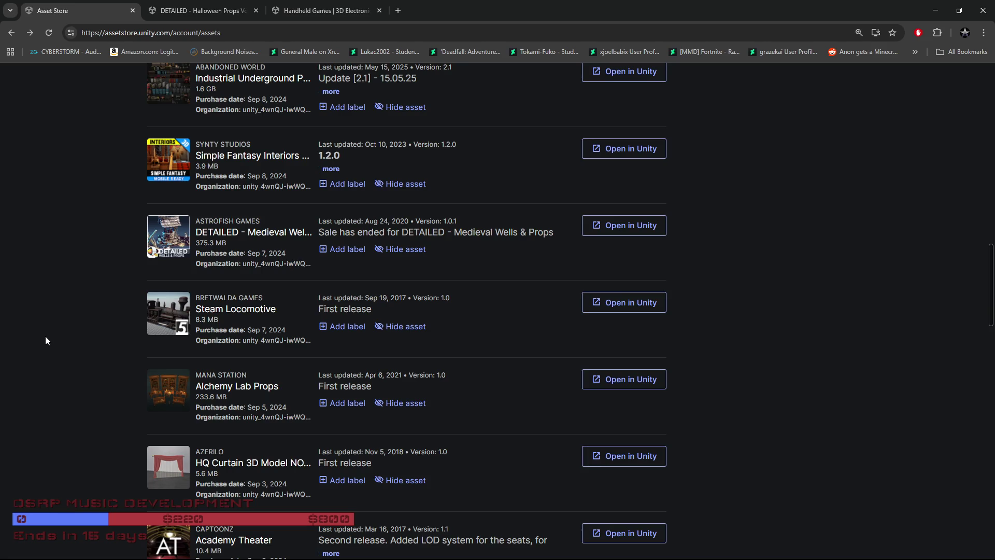
scroll(45, 336, up, 2)
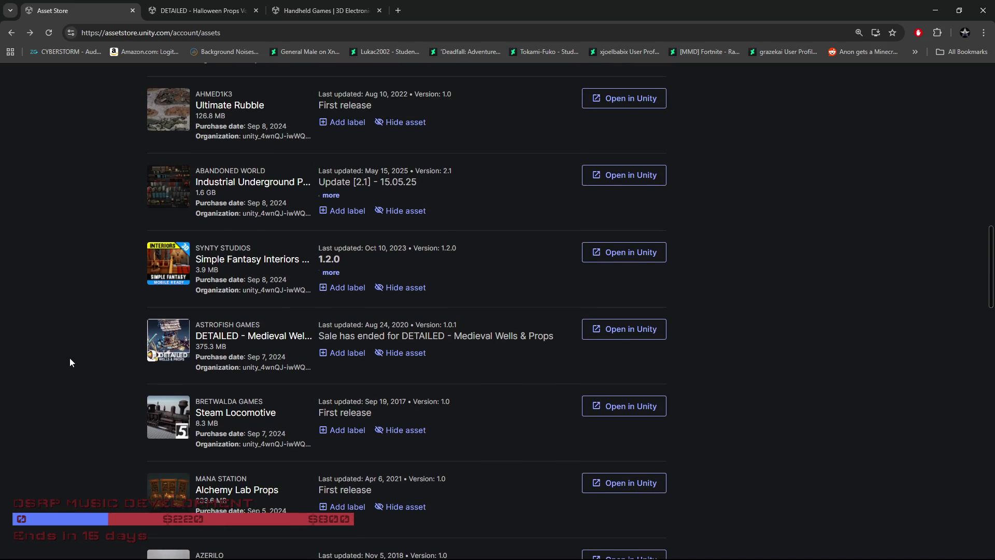
scroll(71, 363, up, 3)
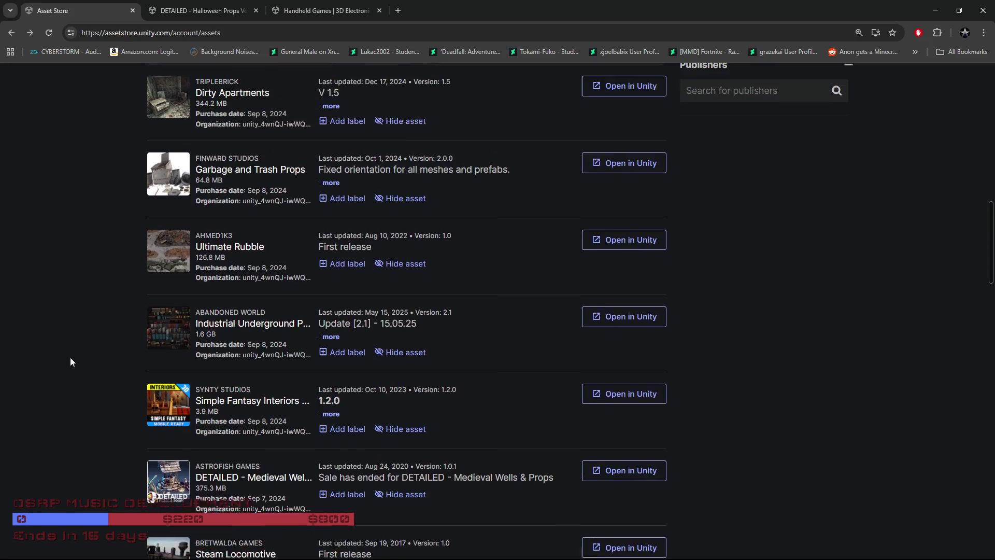
scroll(72, 362, up, 2)
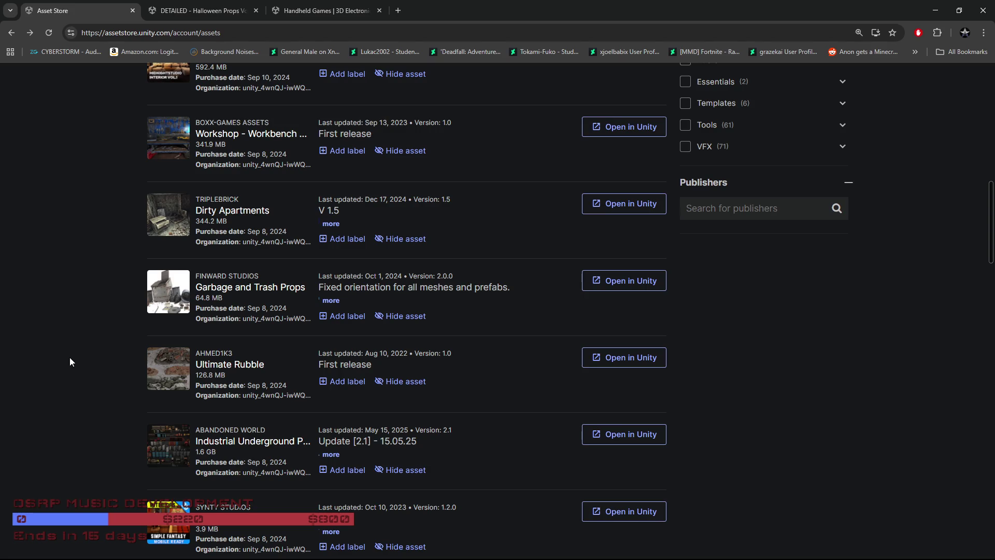
scroll(71, 362, down, 3)
Open Alchemy Lab Props' full page in a new tab, look through it, and close it
scroll(72, 362, down, 5)
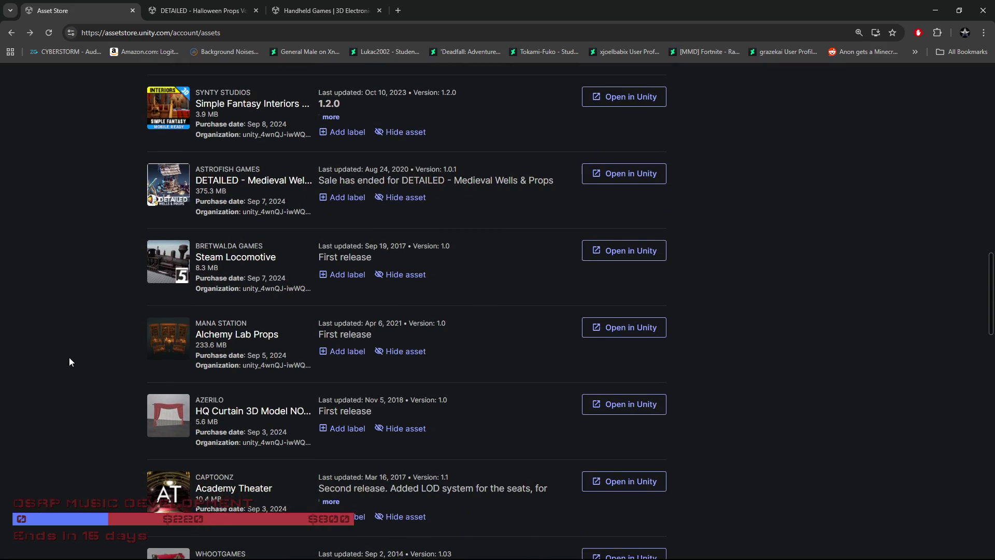
click(240, 337)
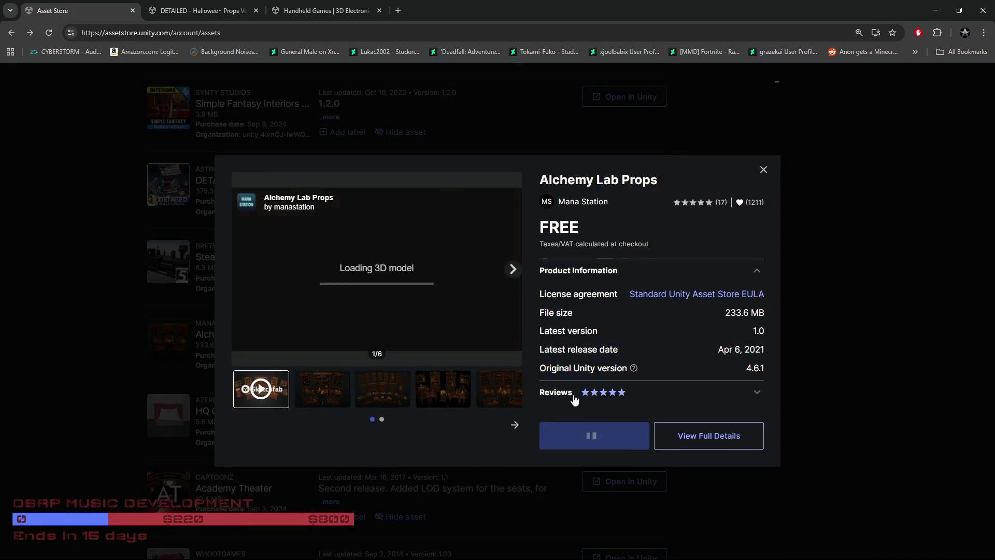
middle_click(712, 440)
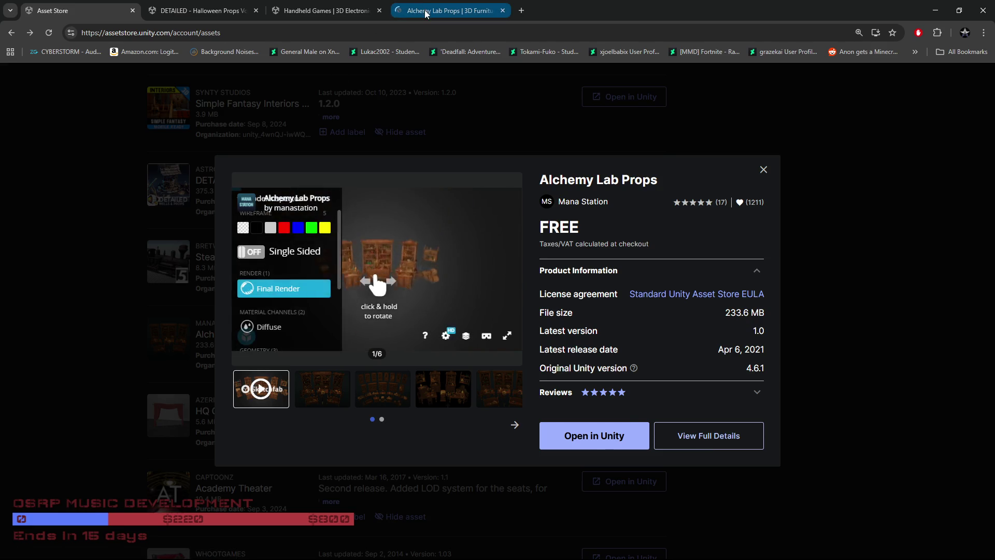
key(ctrl+4)
scroll(1, 387, down, 3)
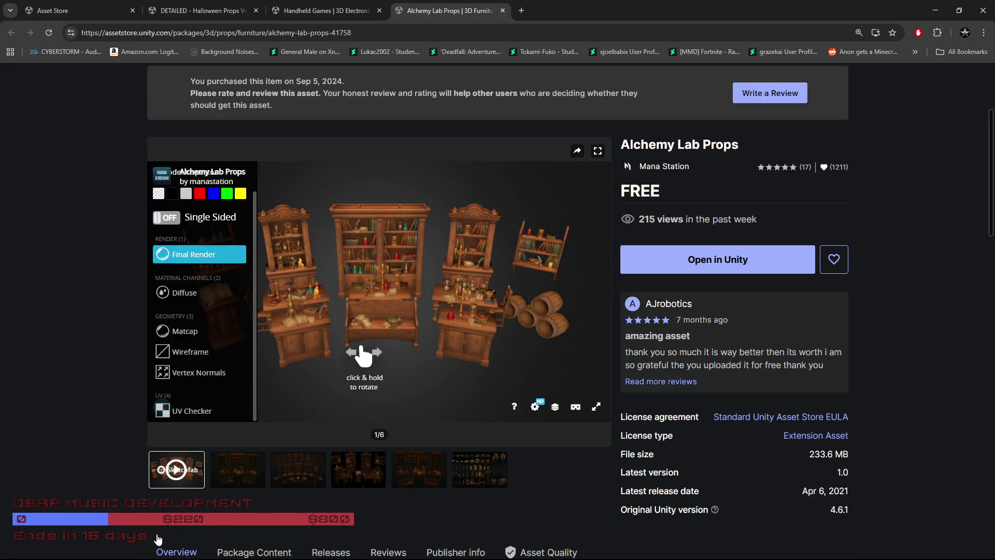
click(503, 10)
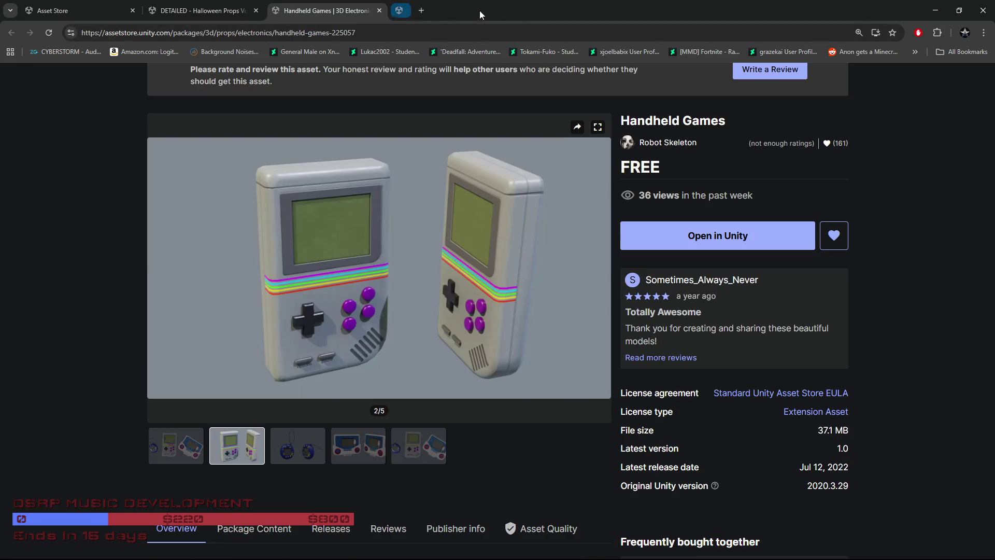
Close the Halloween Props Vol.1 tab and dismiss the Alchemy Lab Props details on the list
click(190, 15)
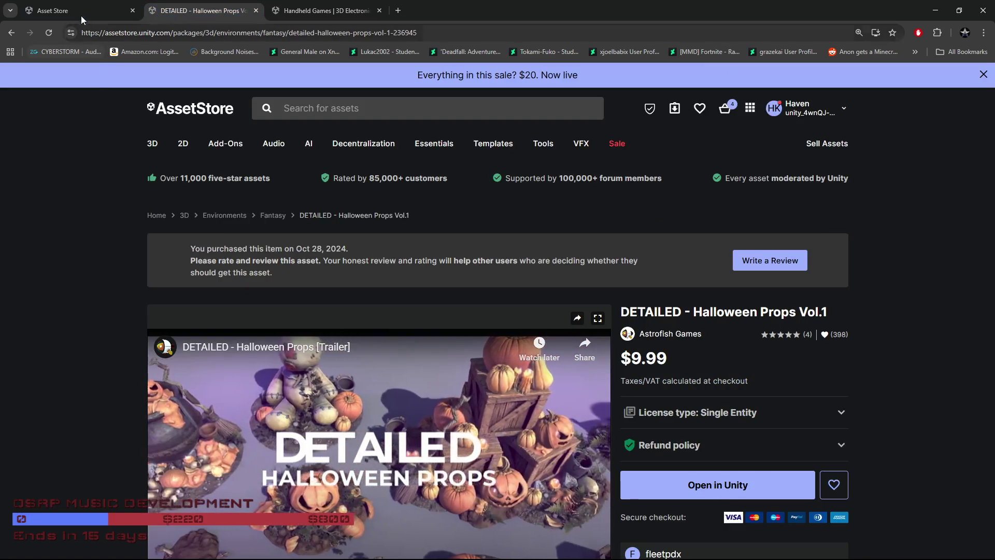
scroll(62, 313, down, 2)
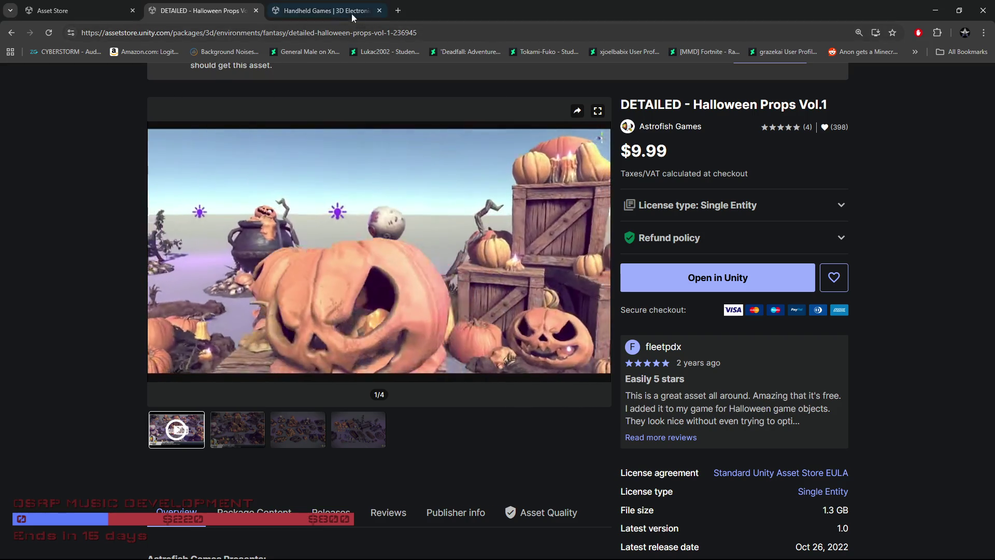
click(256, 10)
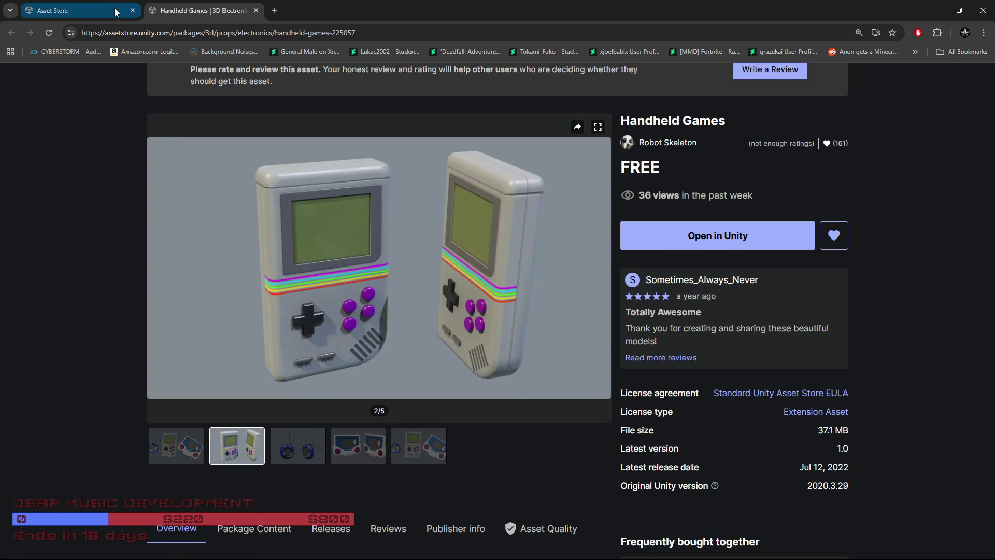
click(78, 10)
click(101, 387)
scroll(85, 407, down, 3)
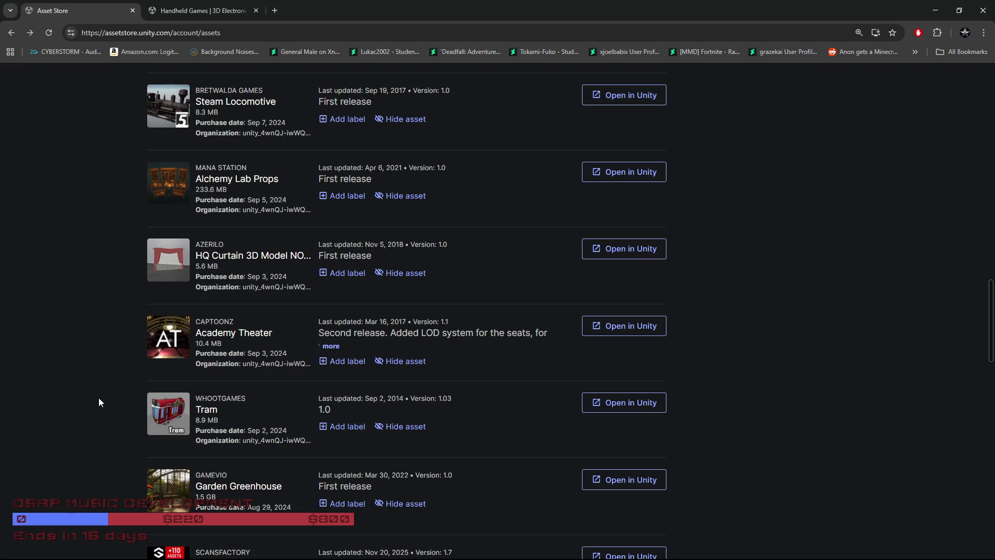
Start opening Garden Greenhouse in Unity, then cancel the Open URL prompt
scroll(99, 402, down, 2)
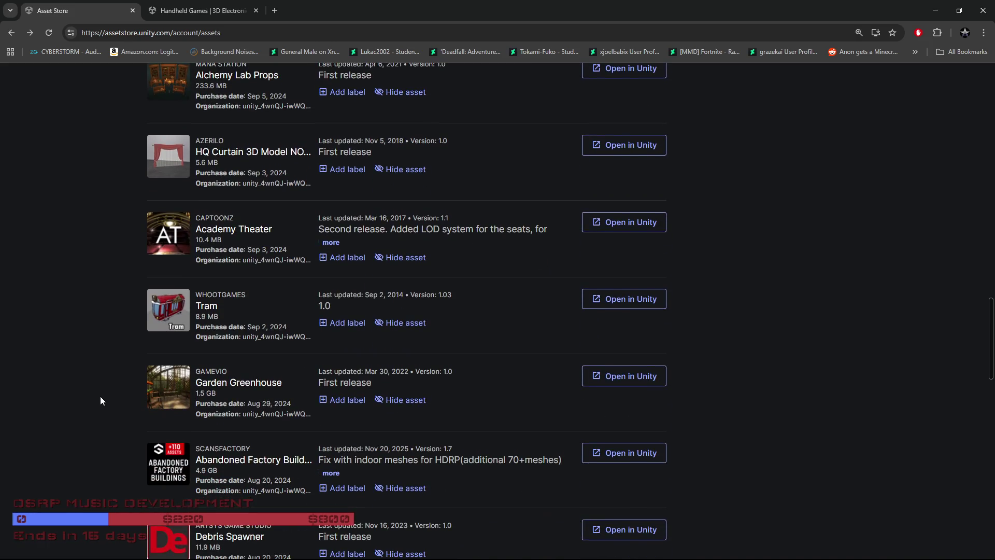
scroll(100, 396, up, 1)
scroll(100, 396, down, 1)
click(647, 377)
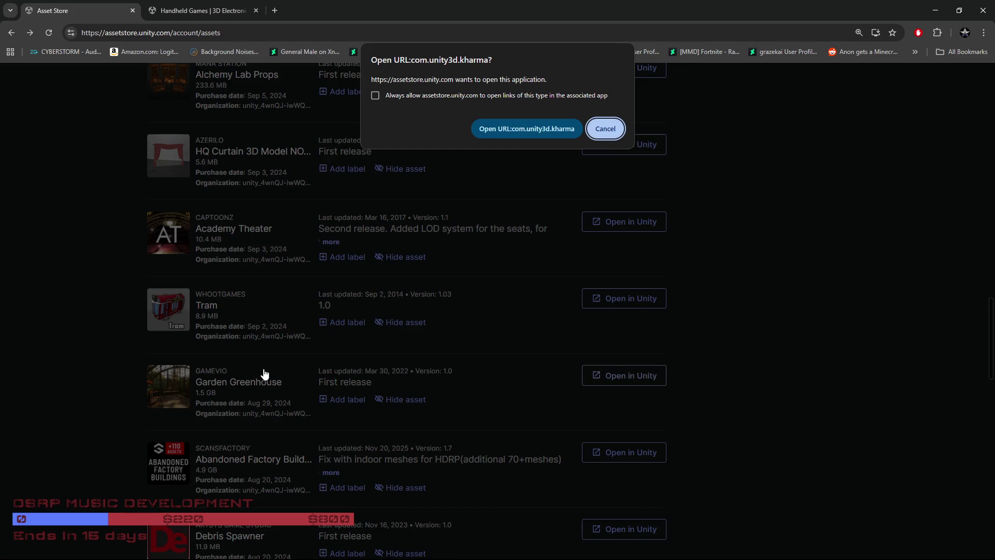
click(616, 131)
Scroll past Locker at the end of page 6 and go to page 7
scroll(198, 370, down, 3)
scroll(198, 370, down, 7)
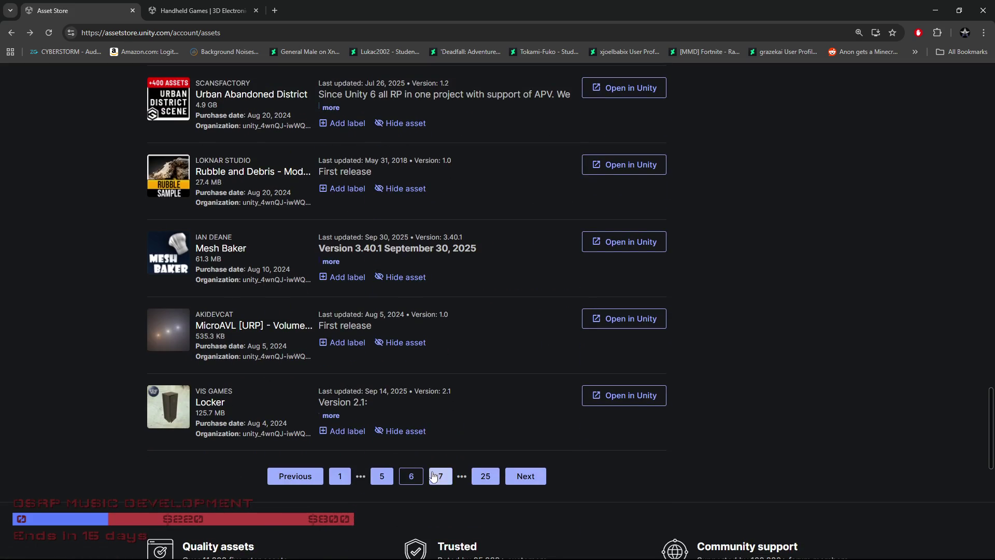
click(438, 474)
scroll(402, 462, down, 4)
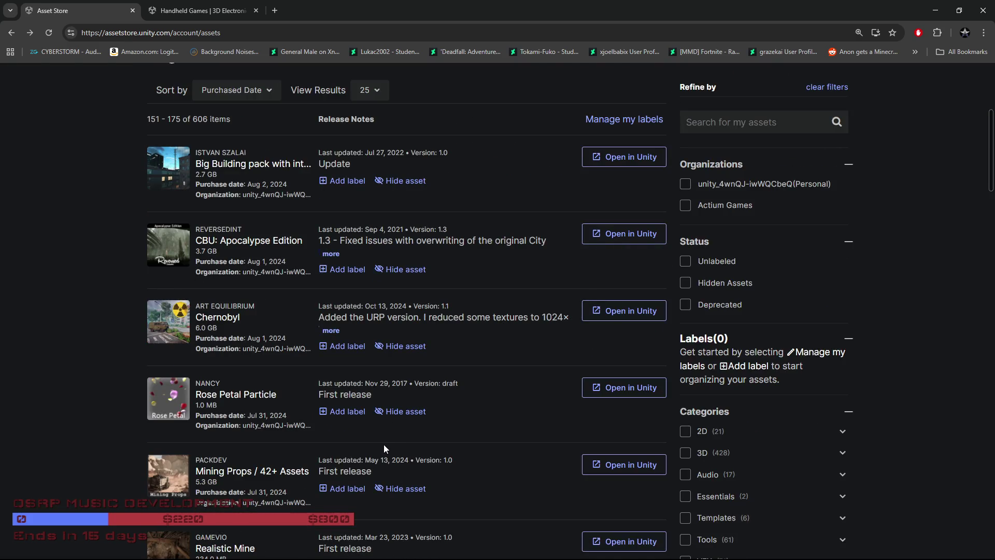
scroll(383, 448, down, 3)
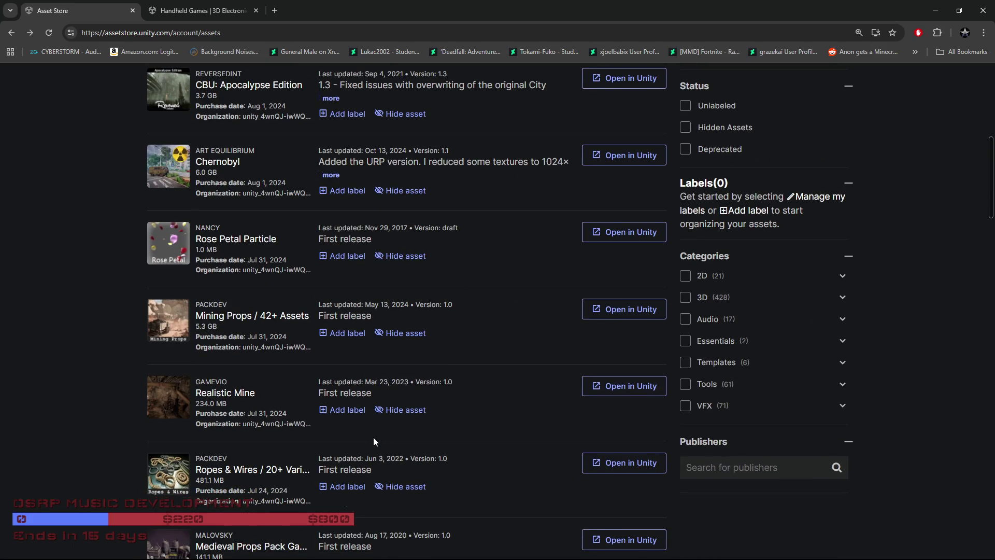
scroll(373, 437, down, 3)
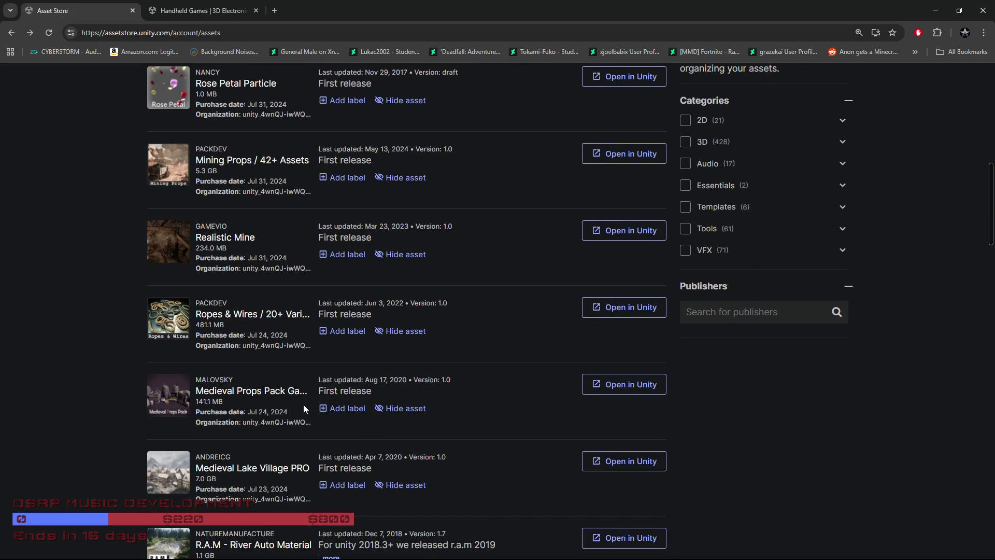
click(280, 401)
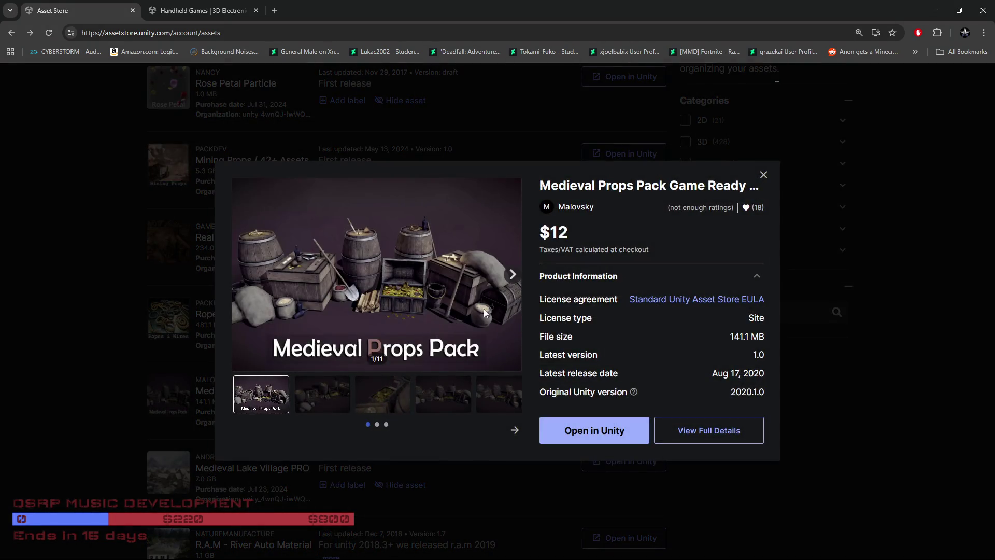
click(513, 274)
click(513, 274)
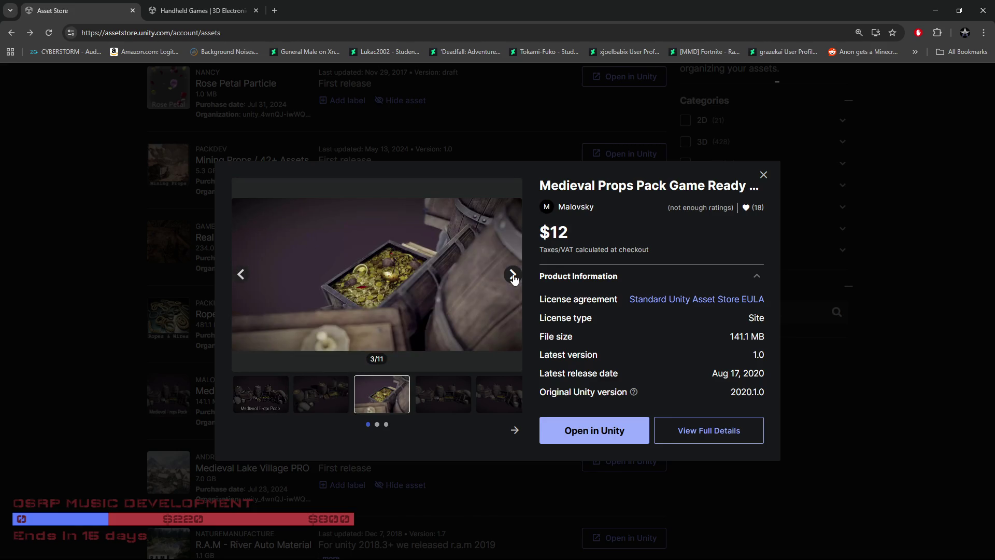
click(513, 276)
click(513, 275)
click(513, 276)
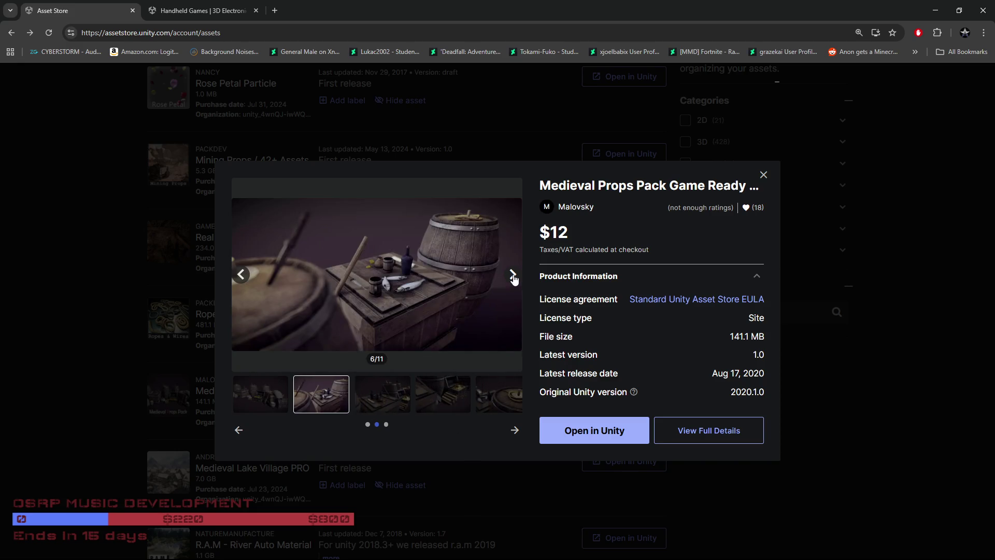
click(513, 275)
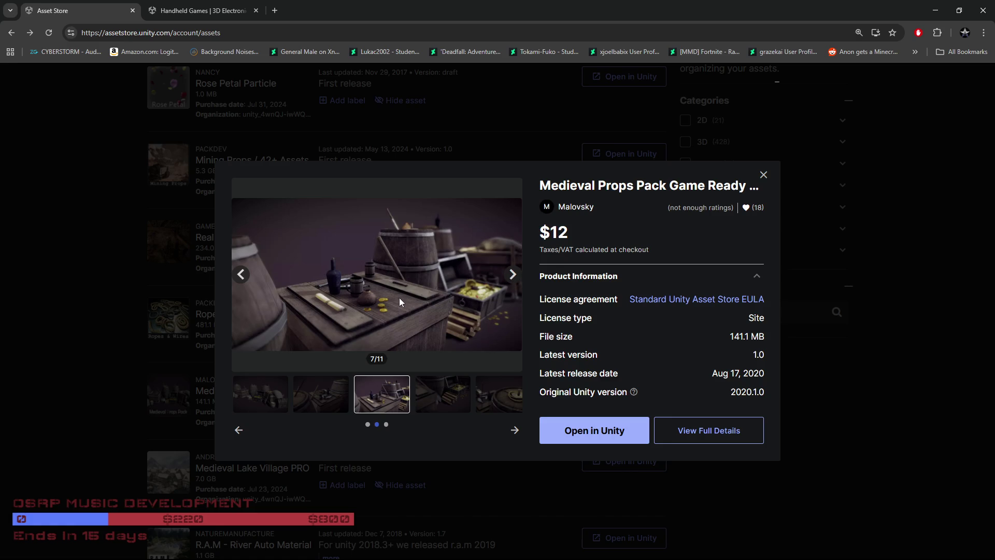
click(513, 275)
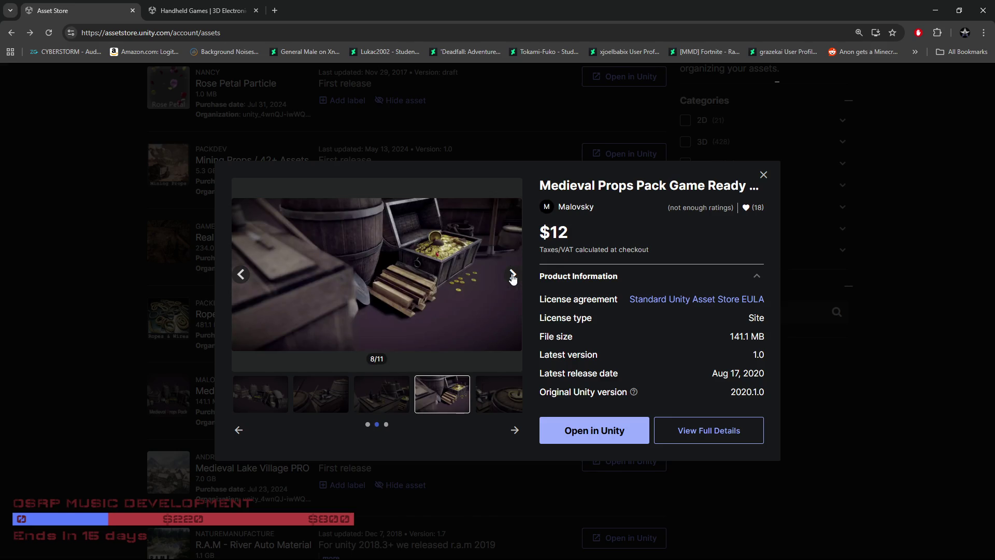
click(513, 277)
click(67, 346)
scroll(335, 466, down, 7)
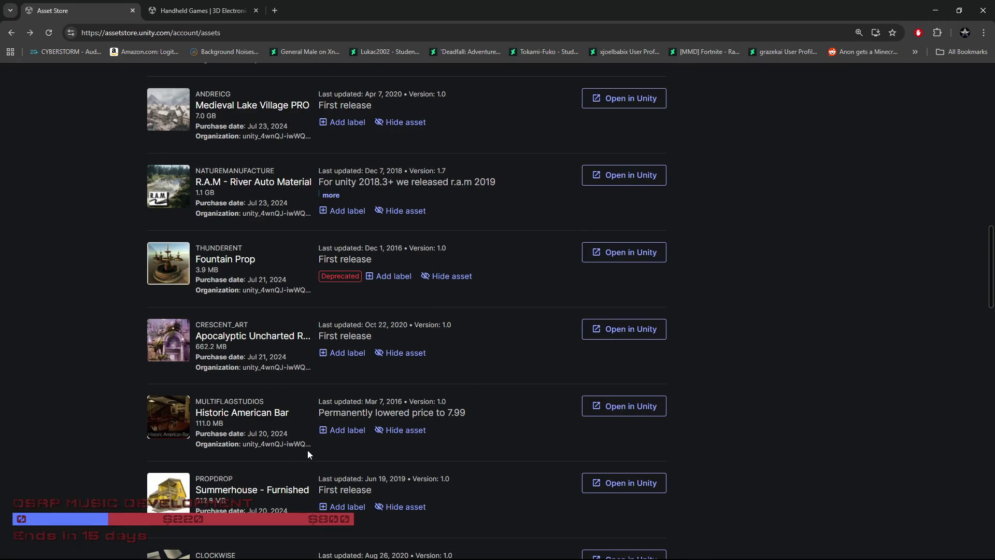
Scroll down page 7 to Military Base, then go to page 8 (items 176–200)
scroll(307, 450, down, 2)
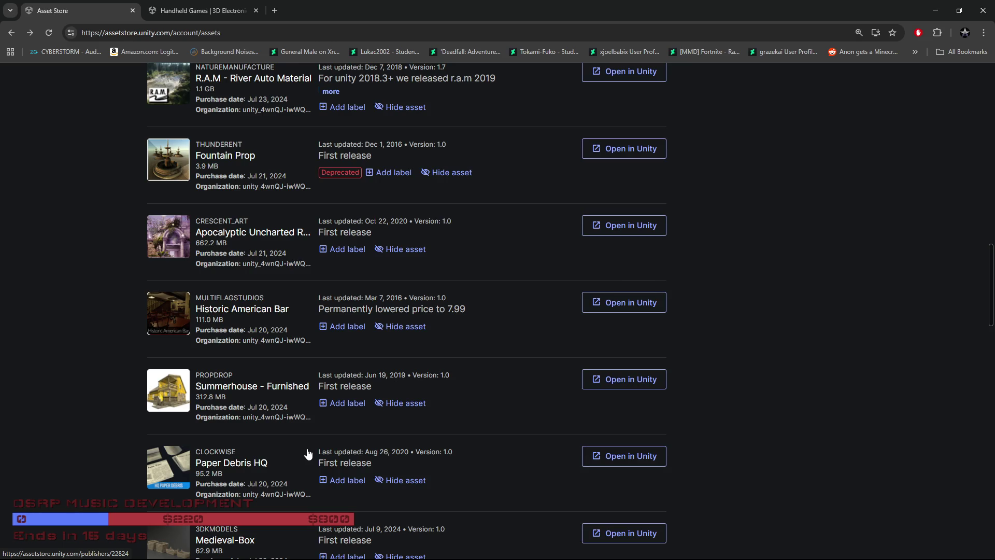
scroll(308, 451, down, 2)
scroll(307, 451, down, 3)
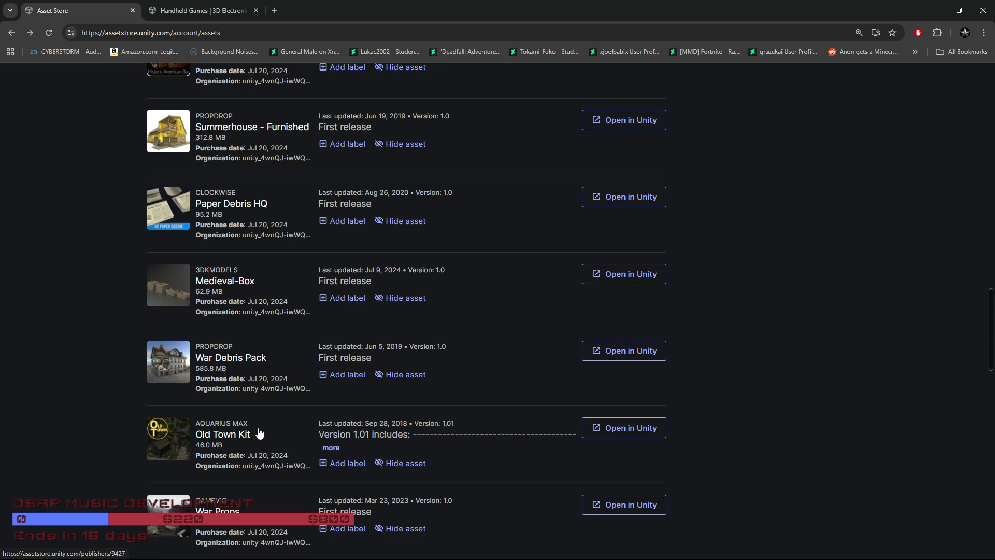
scroll(260, 433, down, 2)
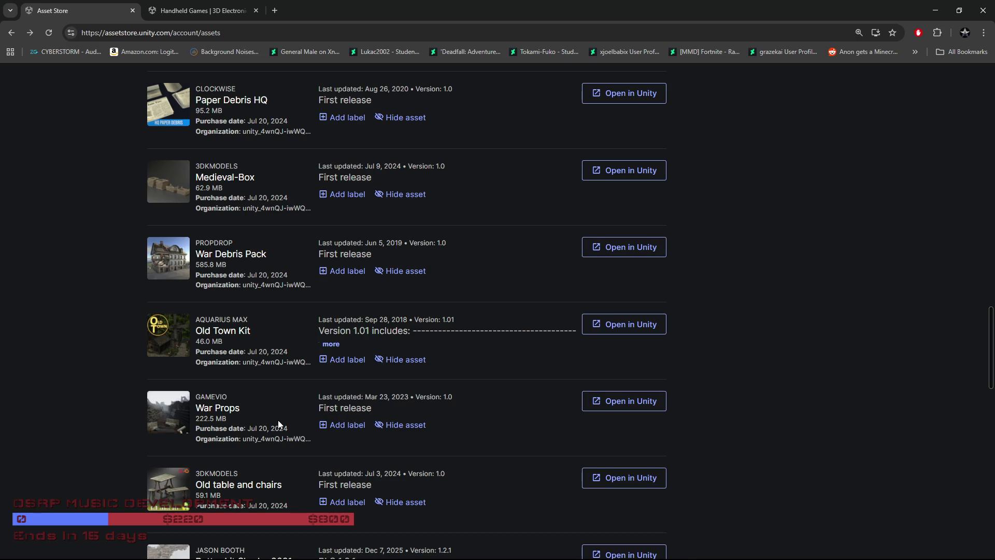
scroll(280, 425, down, 3)
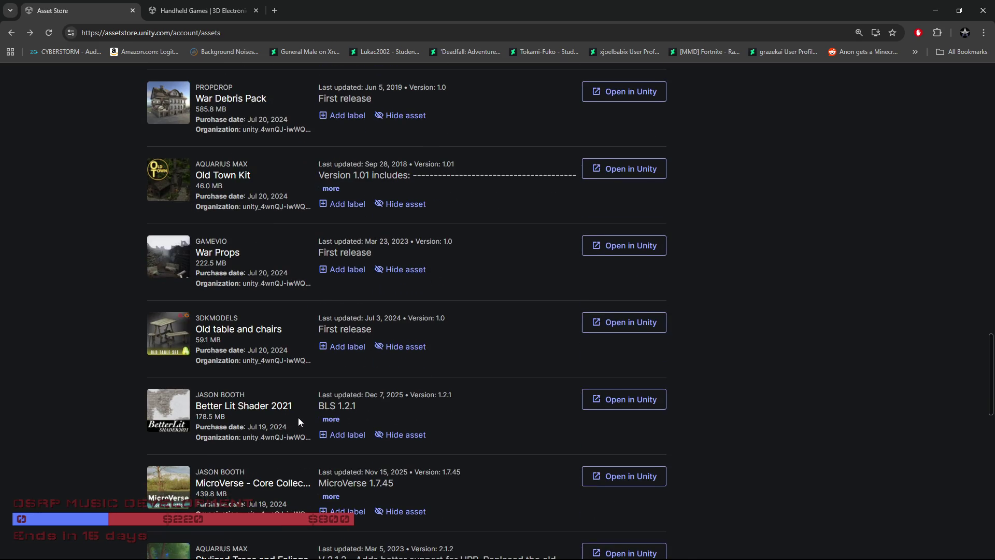
scroll(299, 417, down, 6)
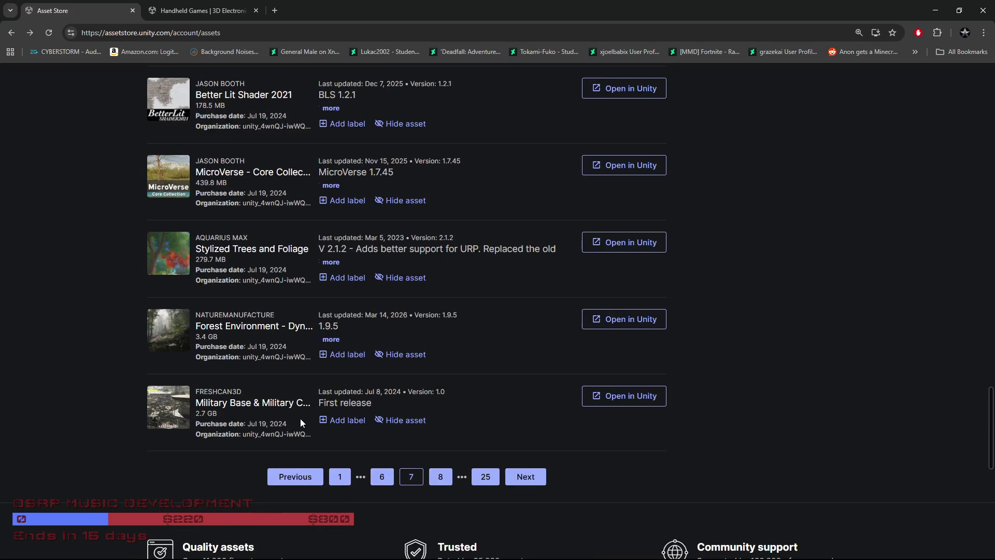
click(441, 478)
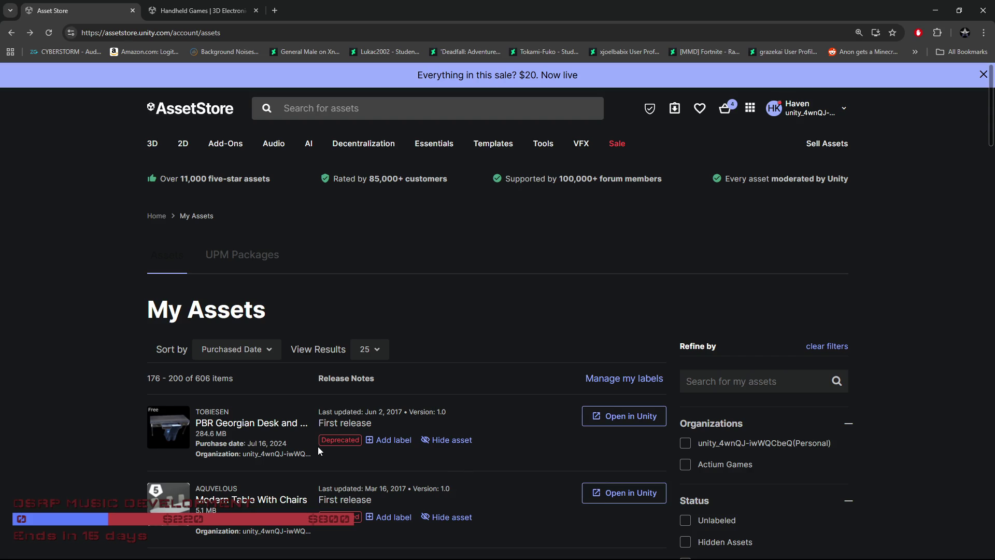
Scroll through the upper part of page 8, starting from PBR Georgian Desk
scroll(318, 446, down, 4)
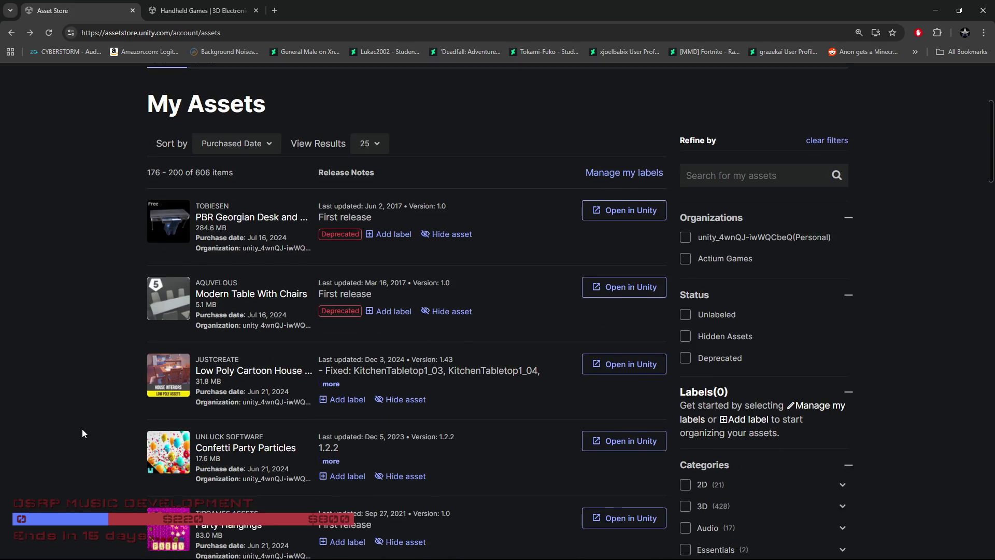
scroll(81, 433, down, 9)
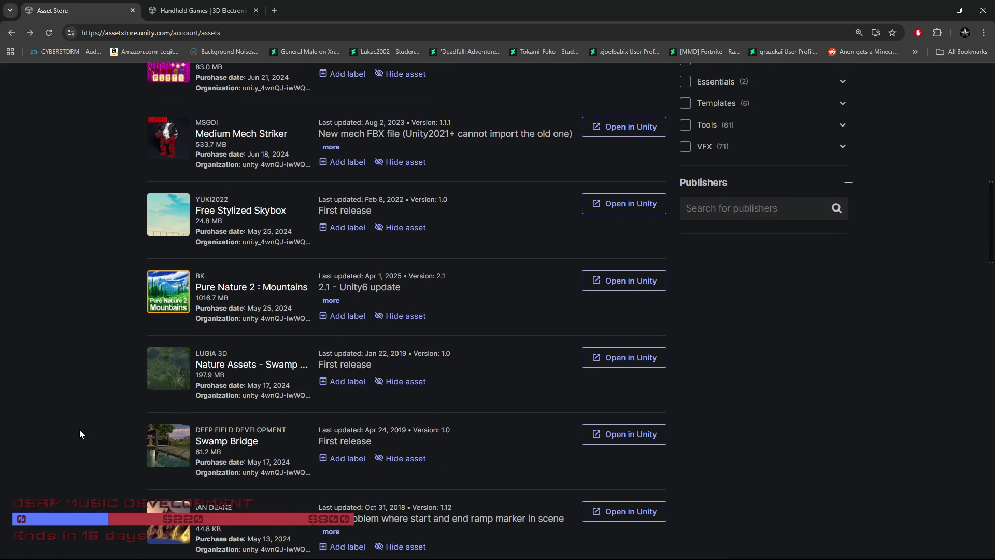
scroll(80, 430, down, 3)
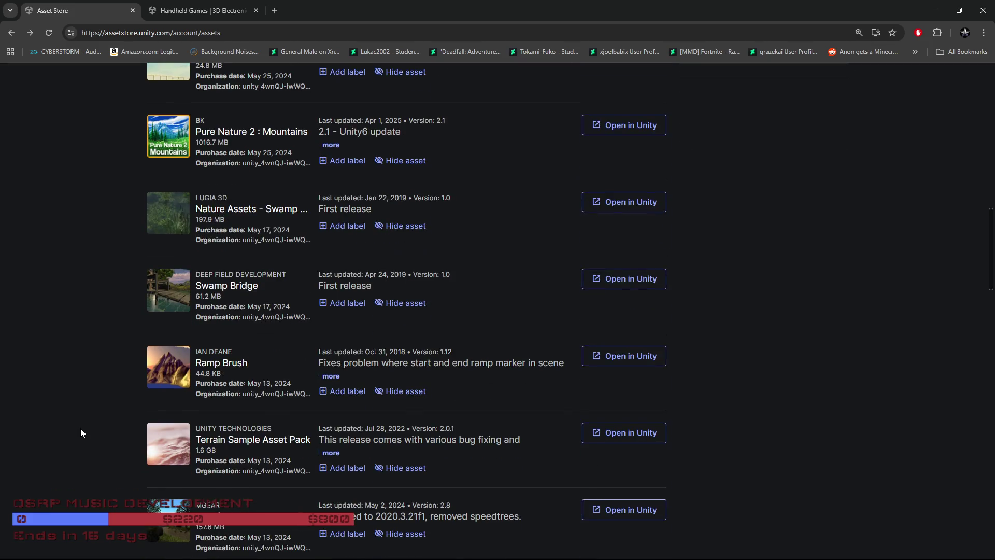
scroll(84, 429, down, 1)
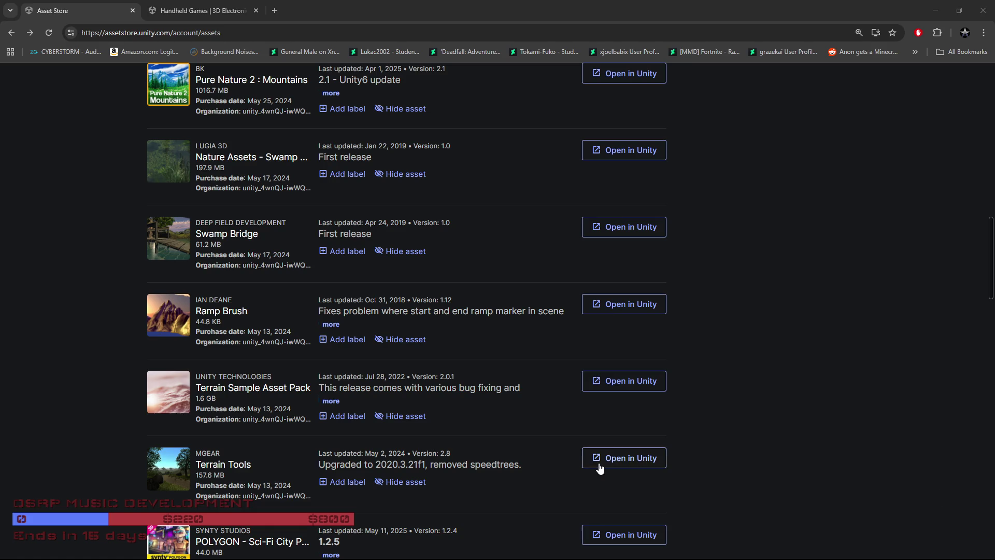
scroll(78, 422, down, 2)
scroll(73, 419, down, 2)
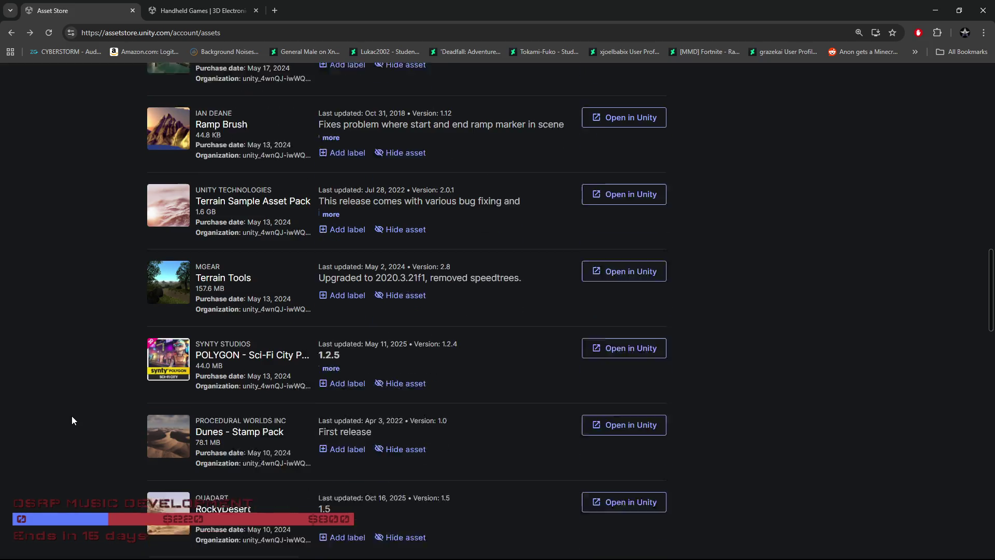
scroll(71, 416, down, 2)
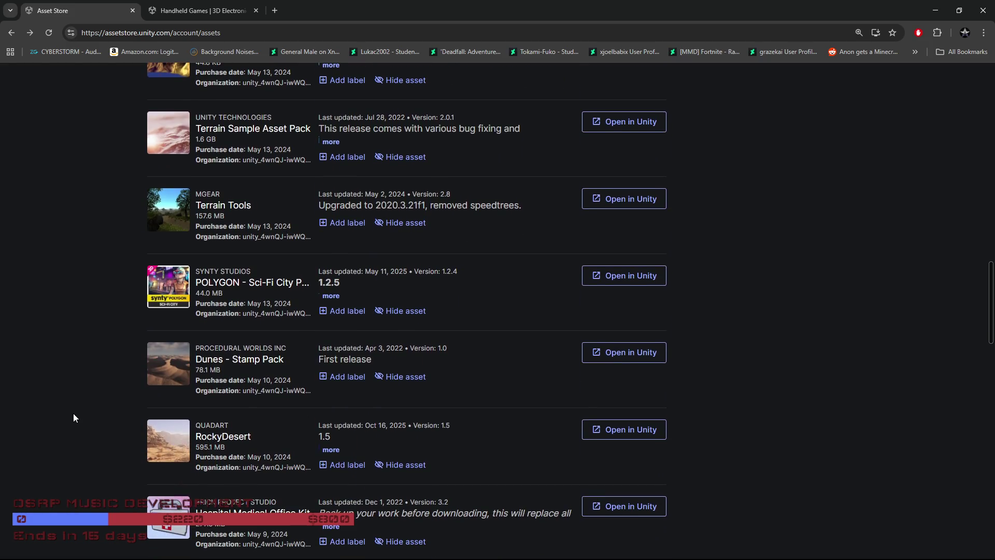
scroll(73, 413, up, 2)
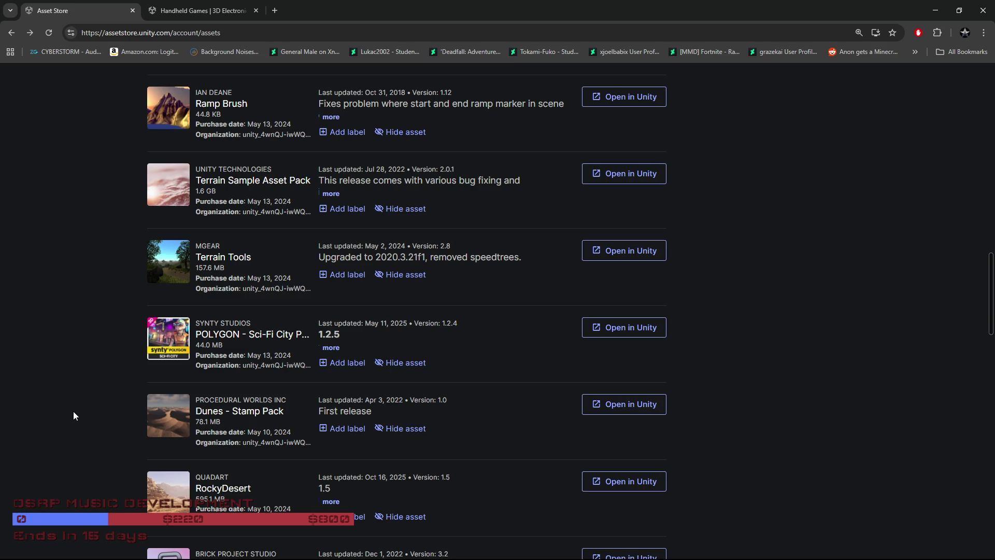
Scroll down to Lowpoly Anubis and go to page 9 (items 201–225)
scroll(73, 414, down, 1)
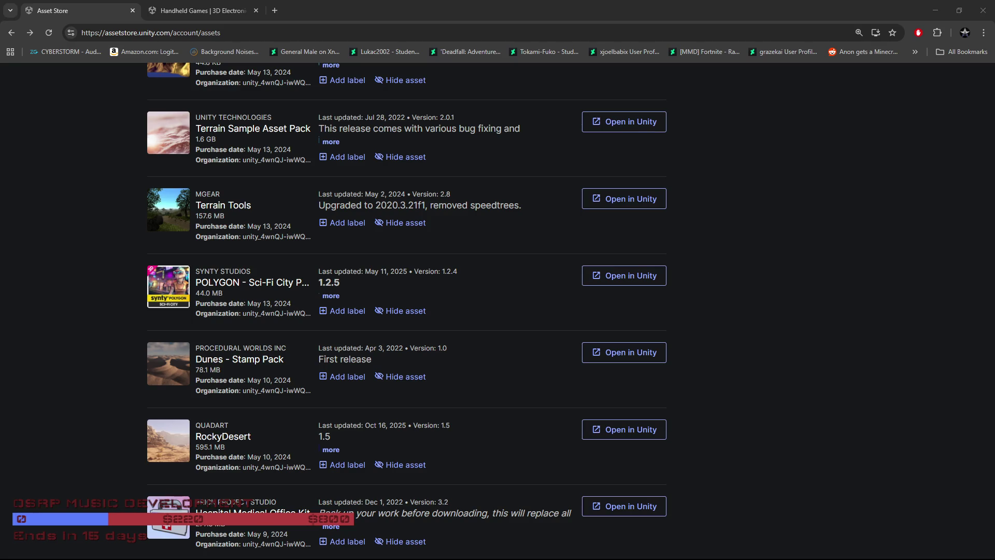
scroll(747, 454, down, 4)
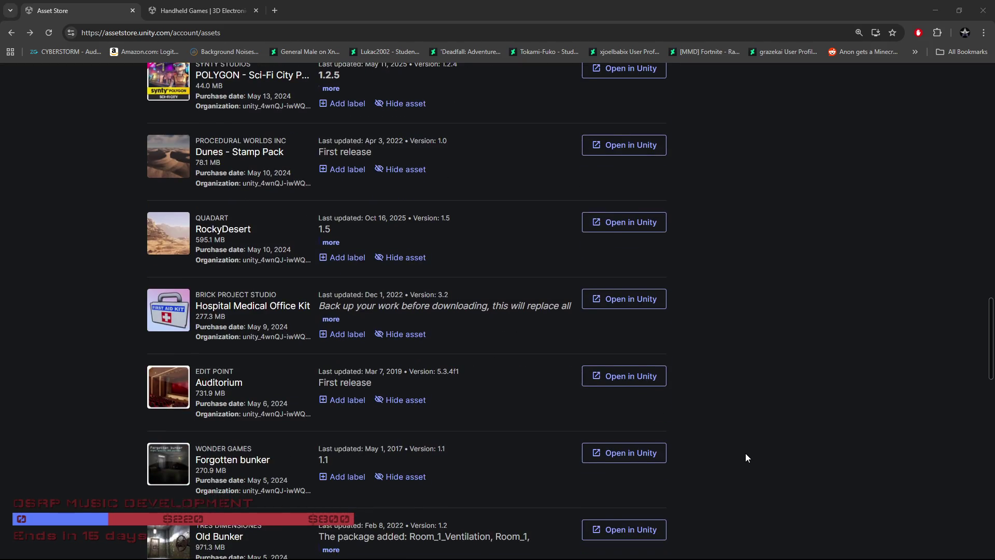
scroll(746, 454, down, 3)
scroll(731, 467, down, 4)
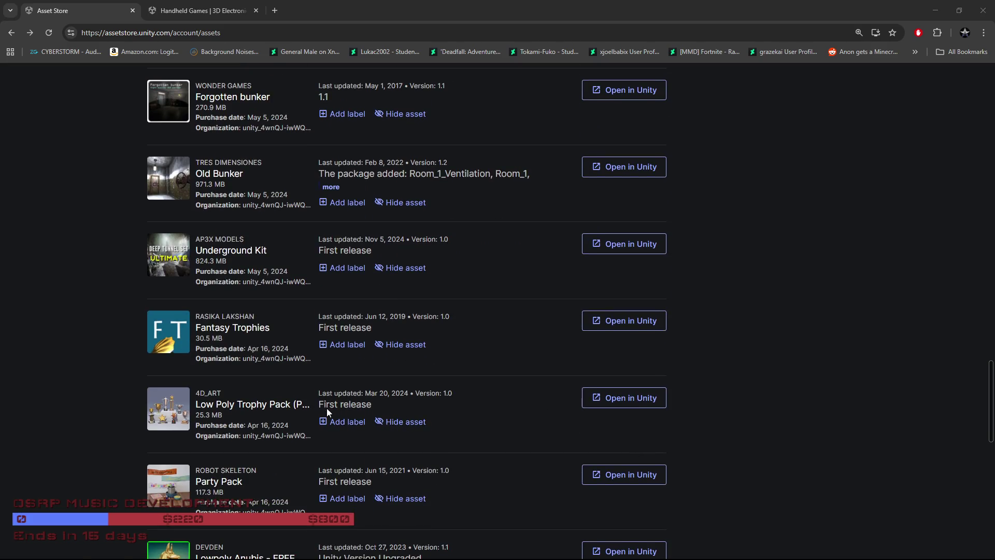
scroll(270, 400, down, 3)
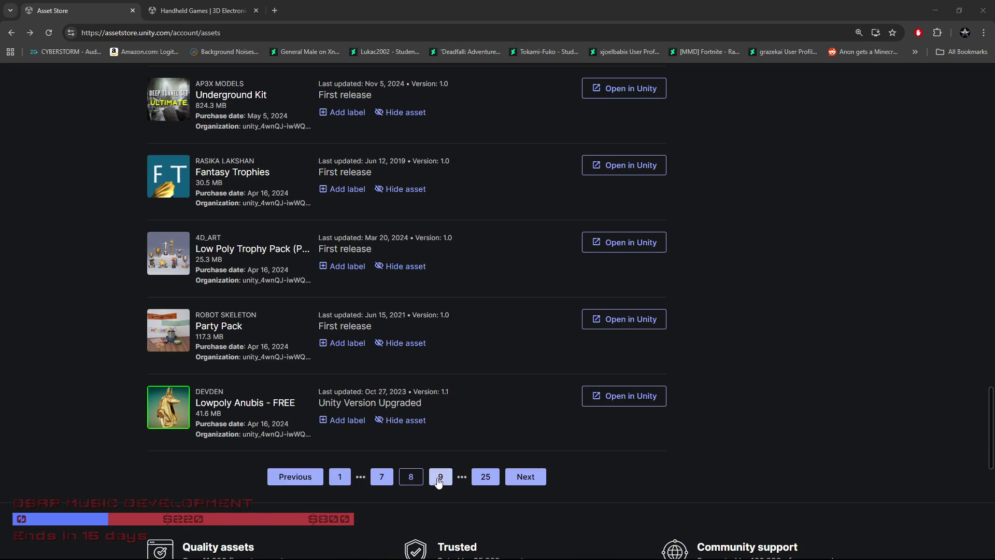
click(440, 477)
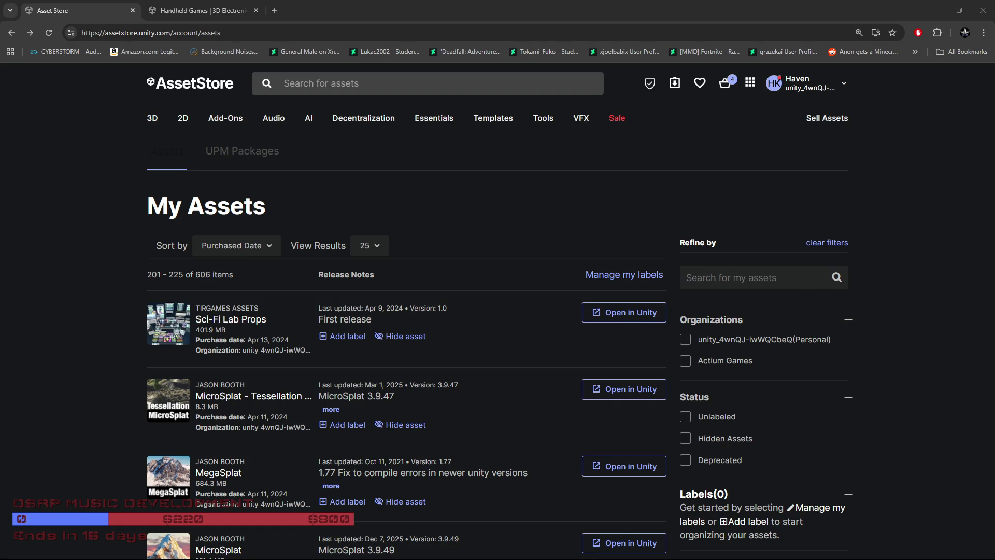
Scroll page 9 from Sci-Fi Lab Props down to VFX Explosion Texture Pack and deprecated AAA Realistic Explosions
scroll(111, 451, down, 1)
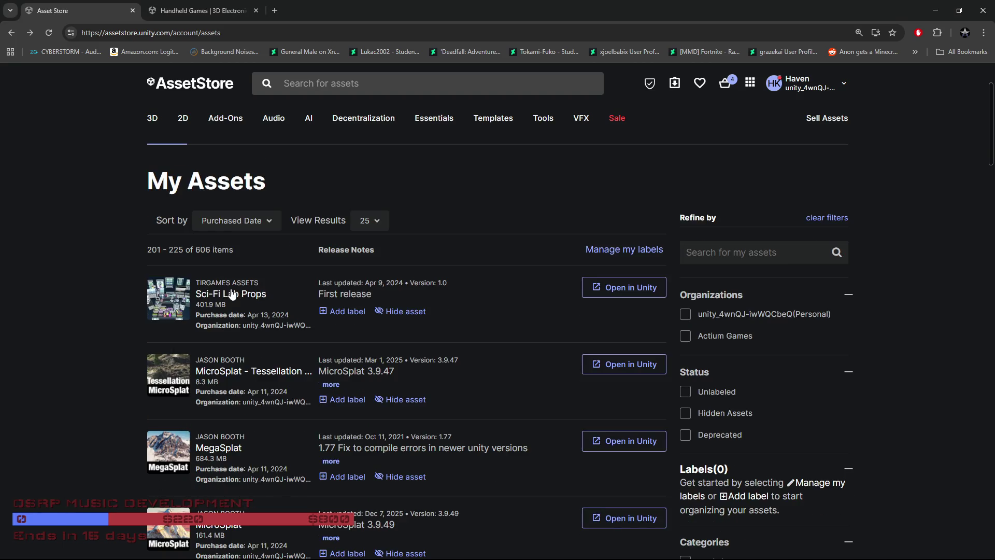
scroll(228, 293, down, 5)
scroll(231, 291, down, 2)
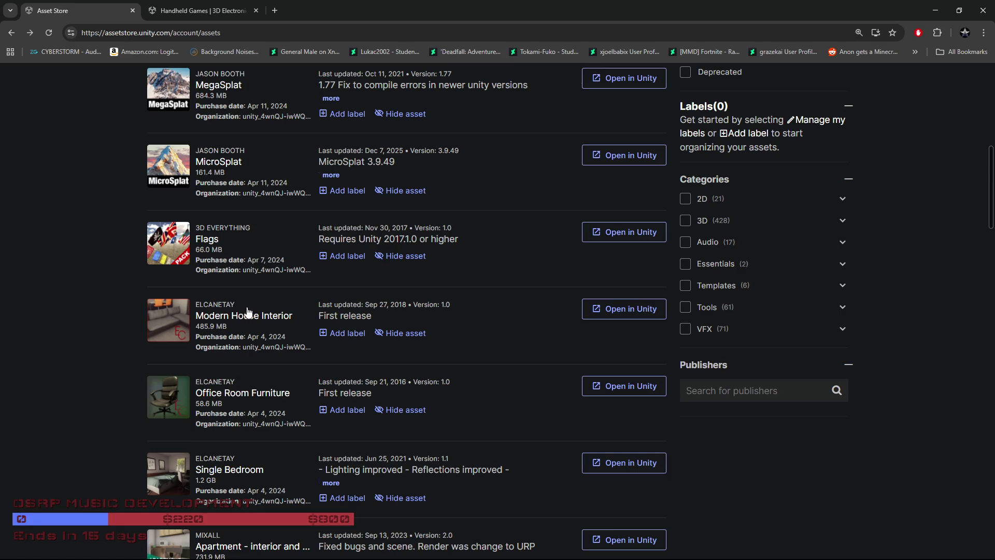
scroll(231, 301, down, 2)
scroll(207, 317, down, 3)
scroll(206, 318, down, 1)
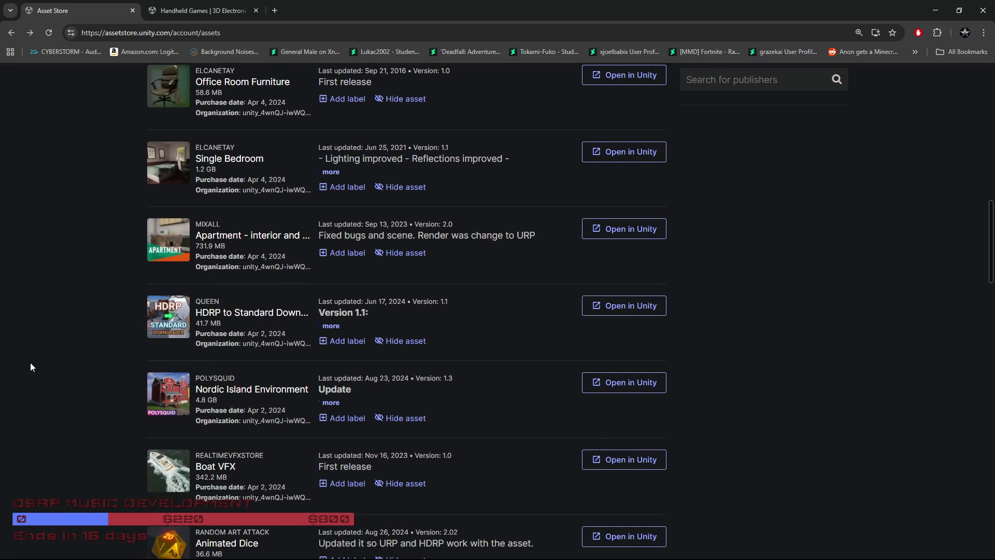
scroll(39, 366, down, 4)
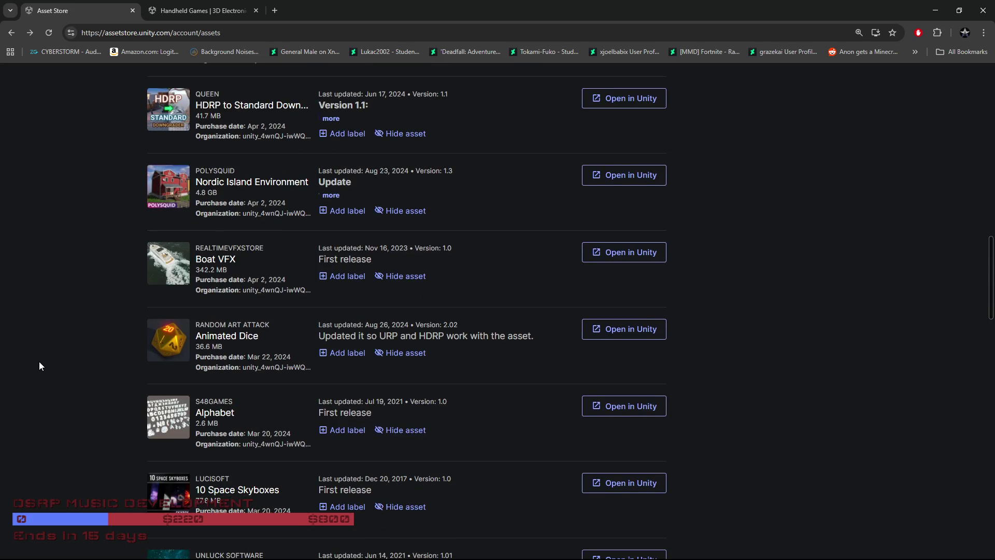
scroll(62, 361, down, 4)
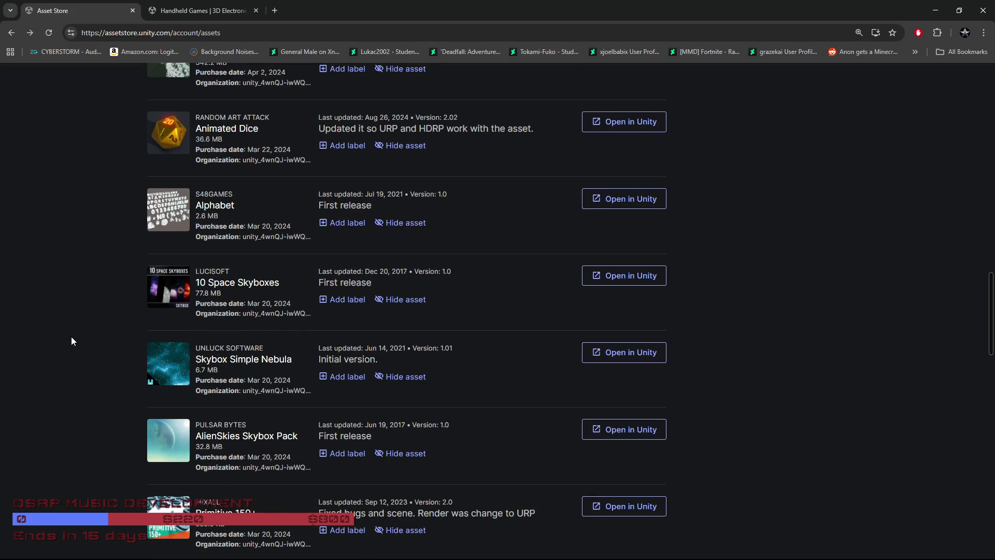
scroll(71, 342, down, 2)
scroll(72, 342, down, 3)
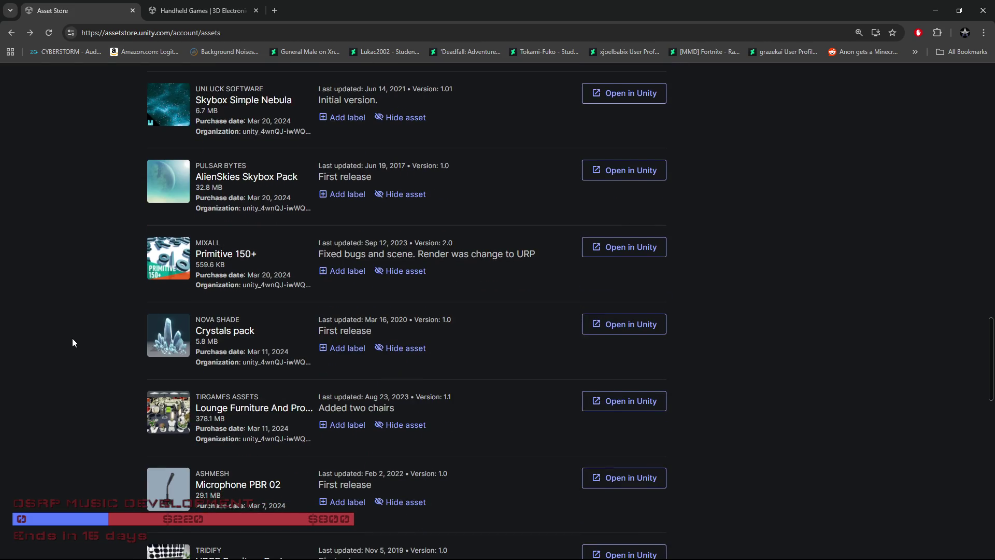
scroll(73, 342, down, 4)
scroll(91, 347, down, 4)
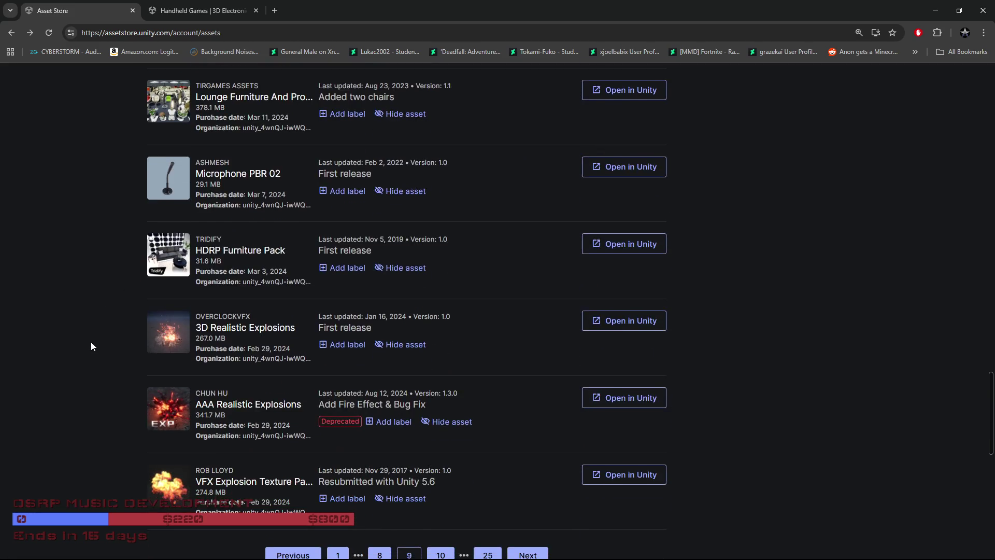
Open page 10 of My Assets and scroll its list down to Sci-Fi Construction Kit and Dead Tree Pack
click(443, 389)
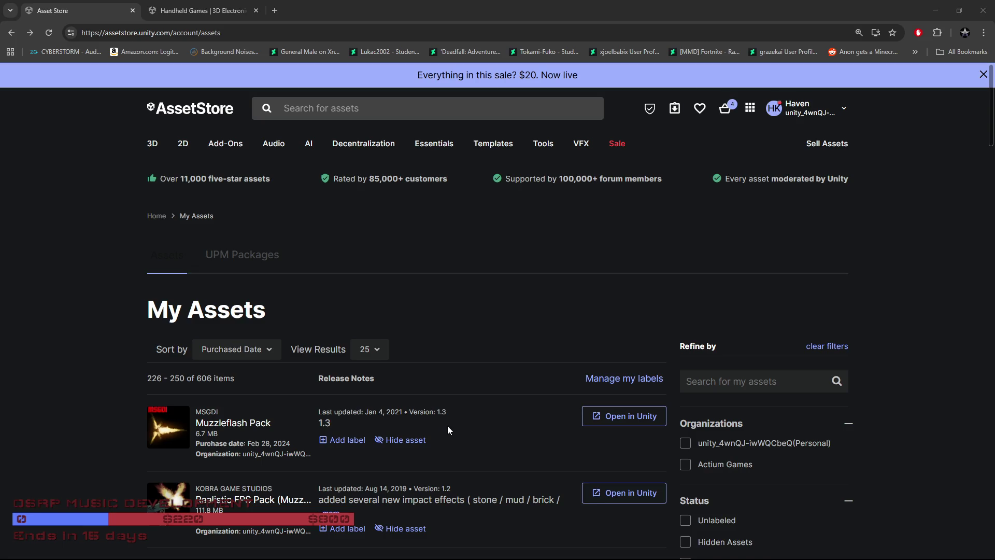
scroll(432, 421, down, 2)
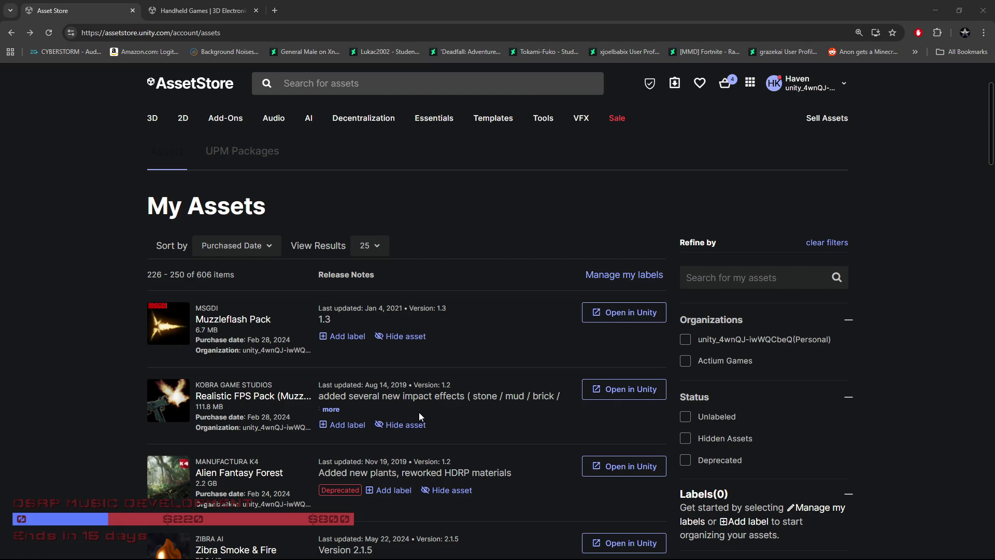
scroll(419, 412, down, 6)
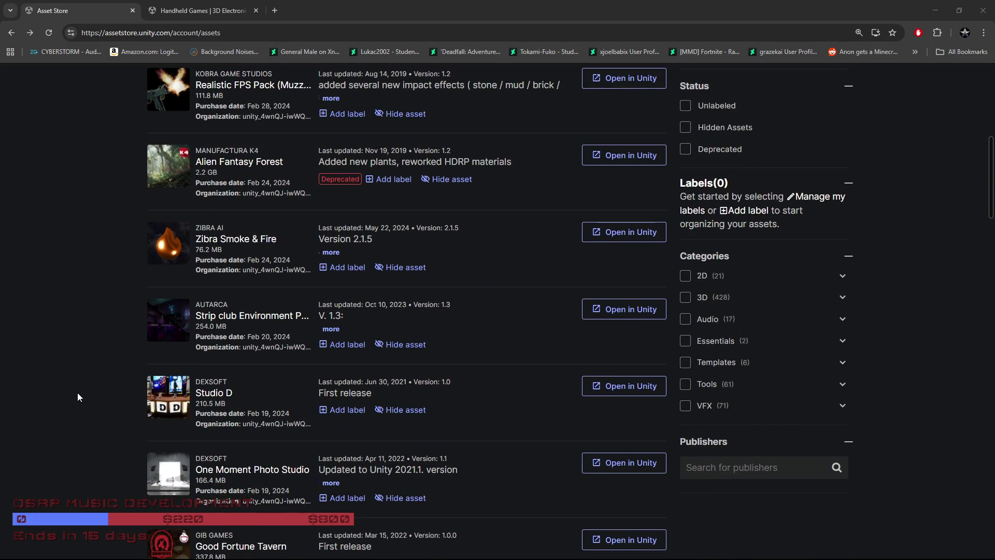
scroll(82, 393, down, 6)
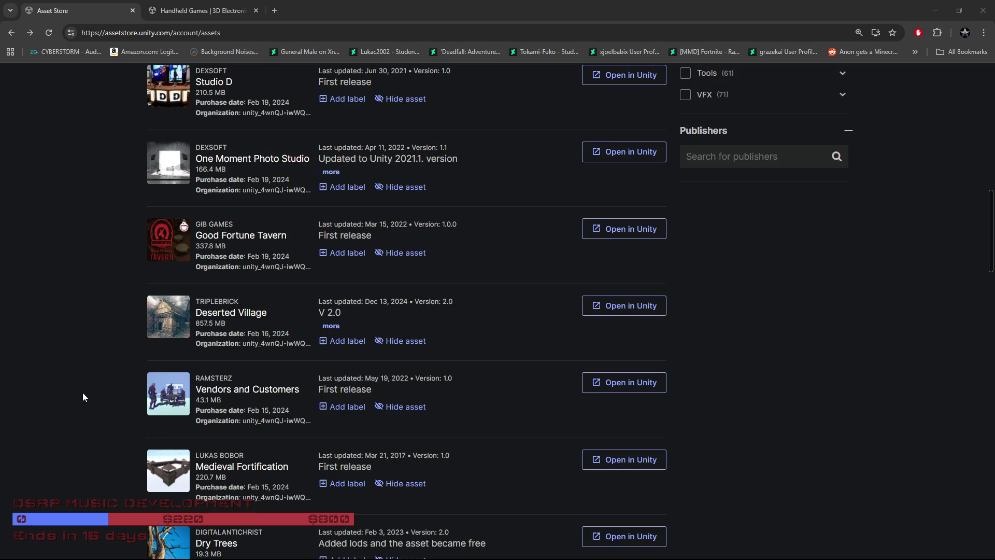
scroll(83, 397, up, 1)
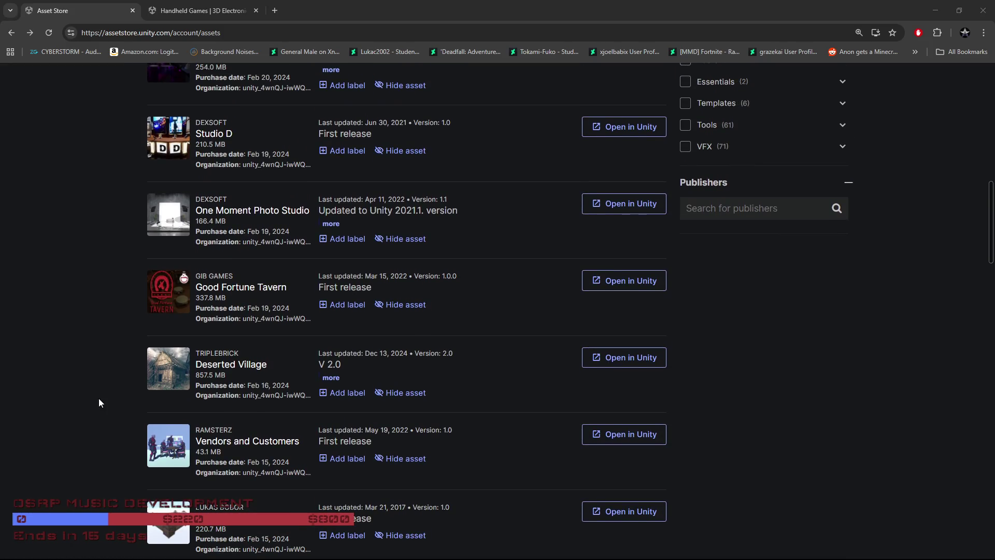
scroll(99, 398, up, 1)
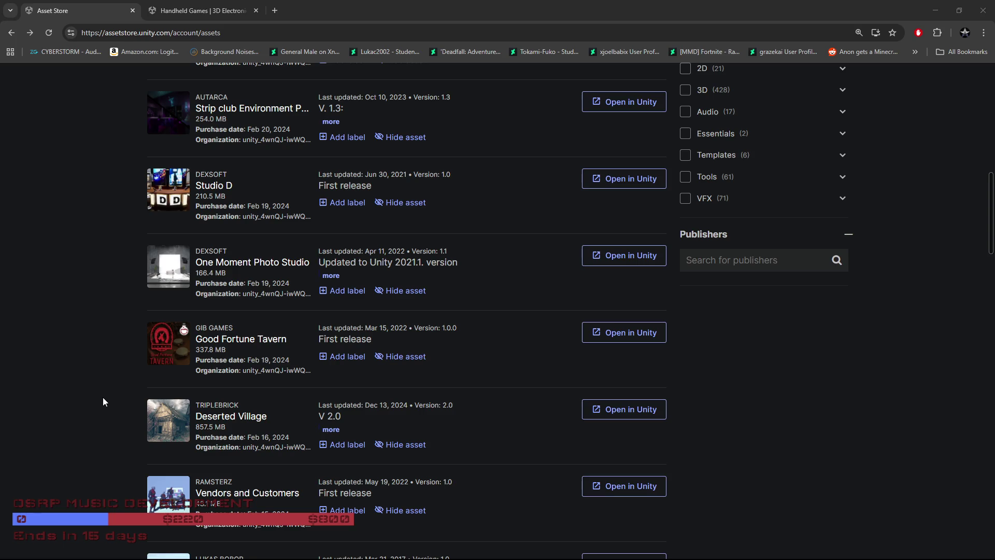
scroll(103, 401, down, 9)
scroll(103, 400, down, 1)
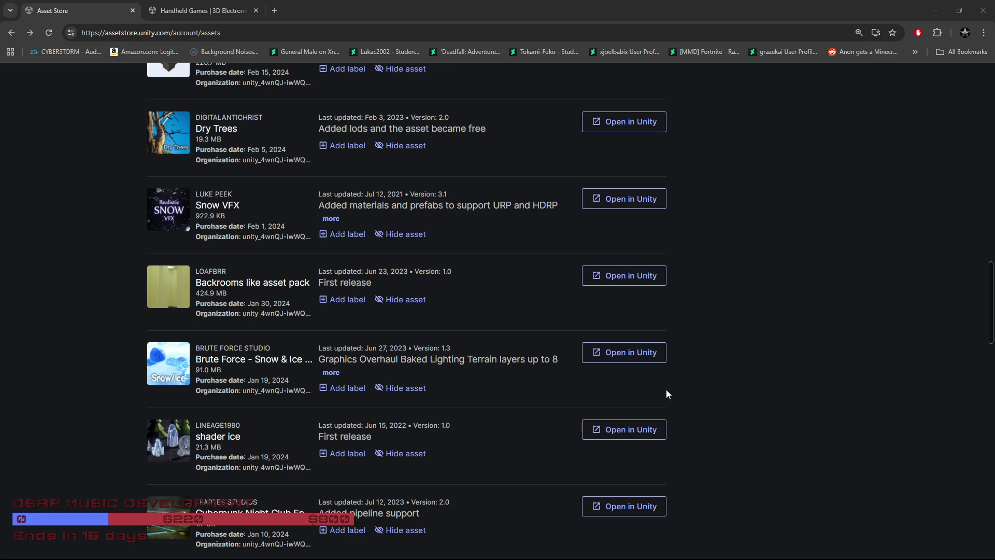
scroll(668, 390, down, 5)
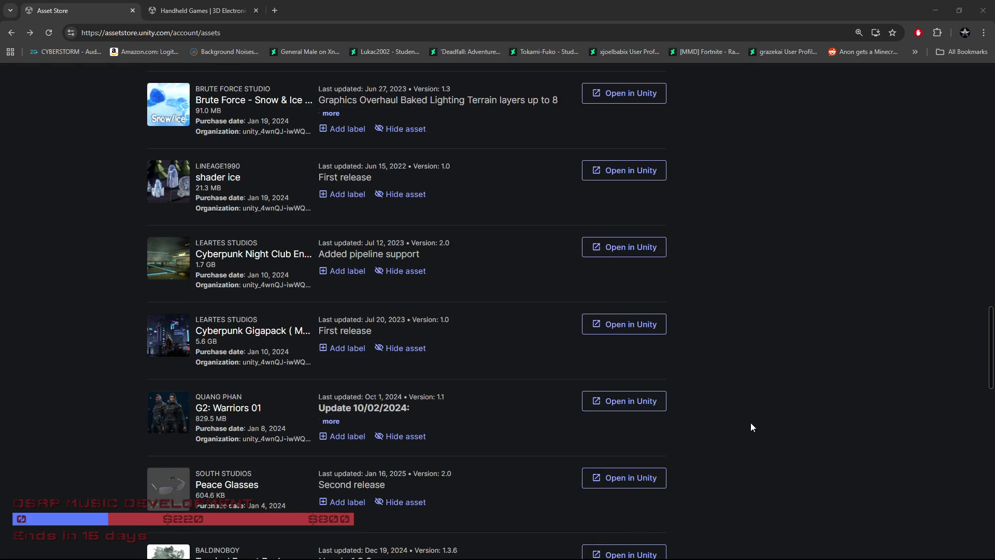
scroll(751, 421, down, 3)
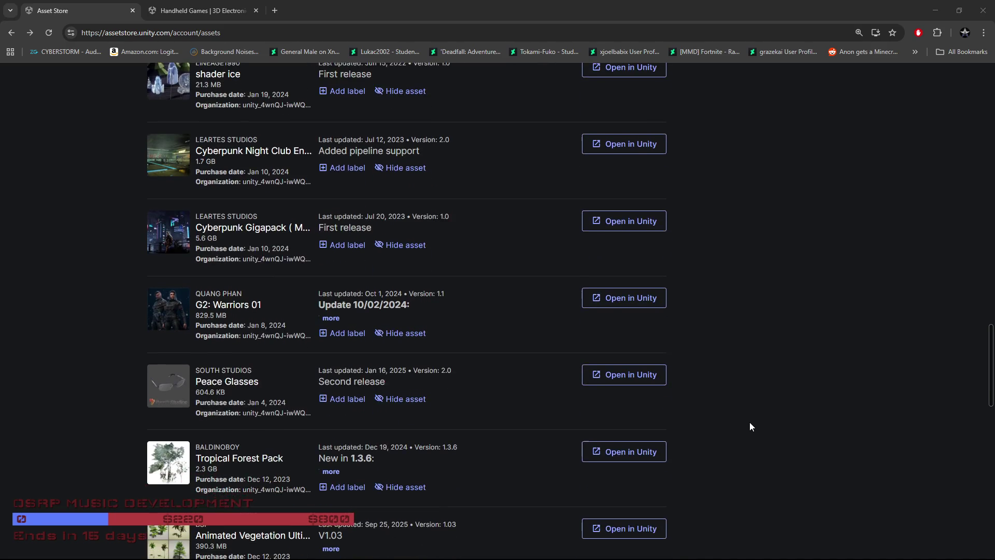
scroll(749, 421, down, 5)
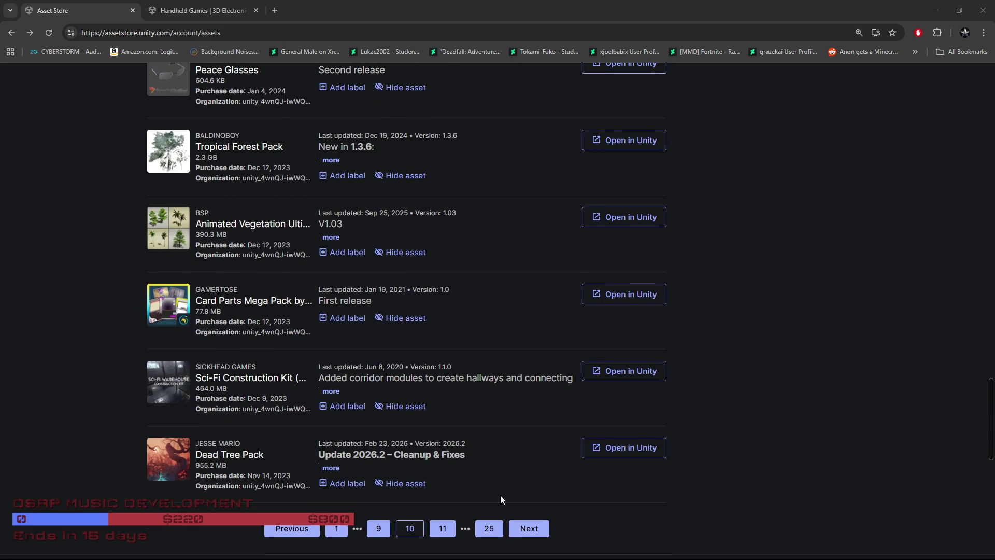
Open page 11 of My Assets (items 251–275) and begin scrolling through its packs
click(442, 529)
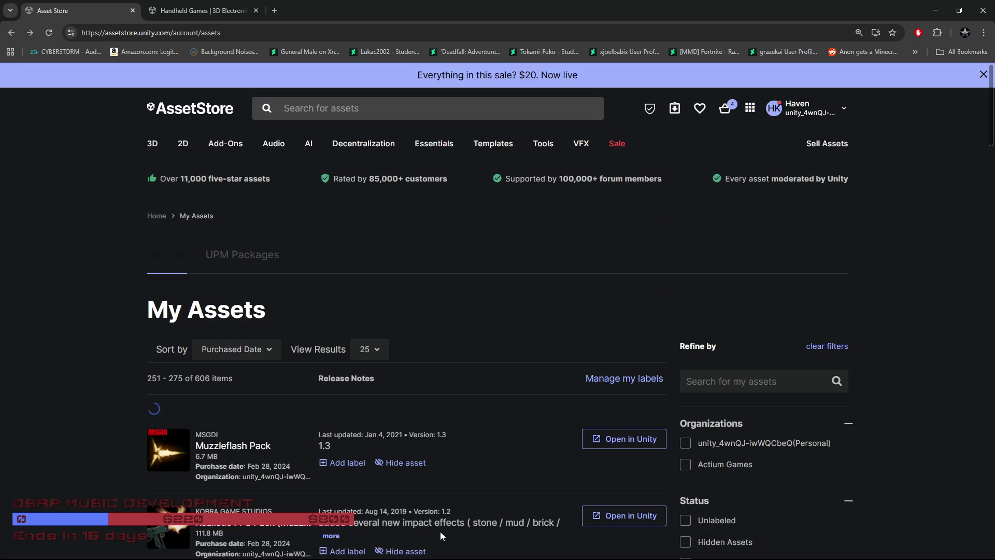
scroll(819, 426, down, 2)
scroll(819, 427, down, 2)
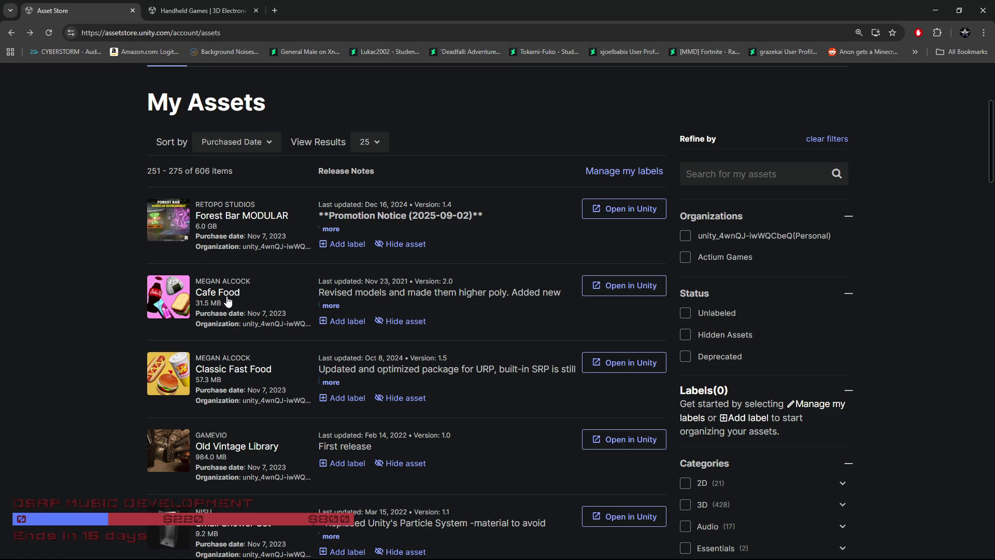
scroll(265, 363, down, 5)
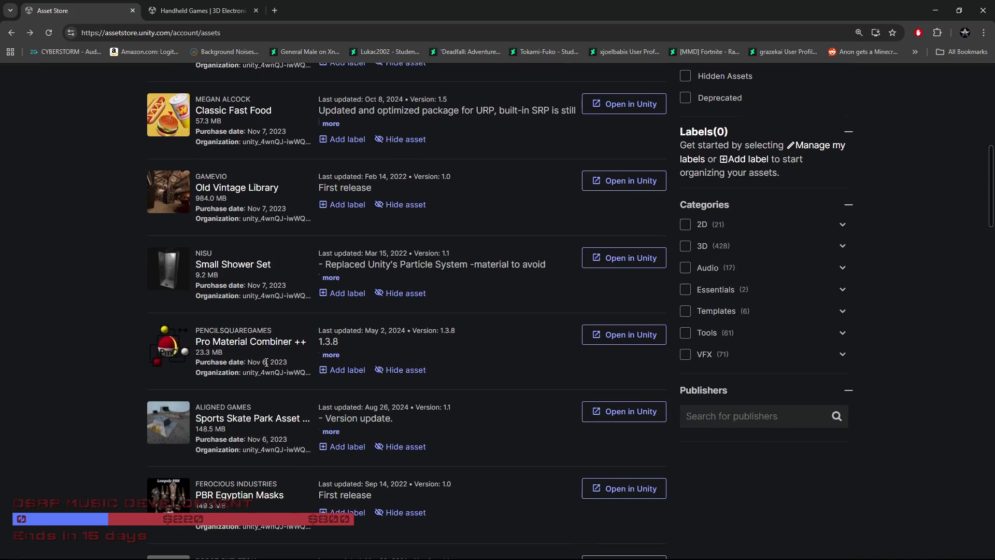
scroll(265, 362, down, 3)
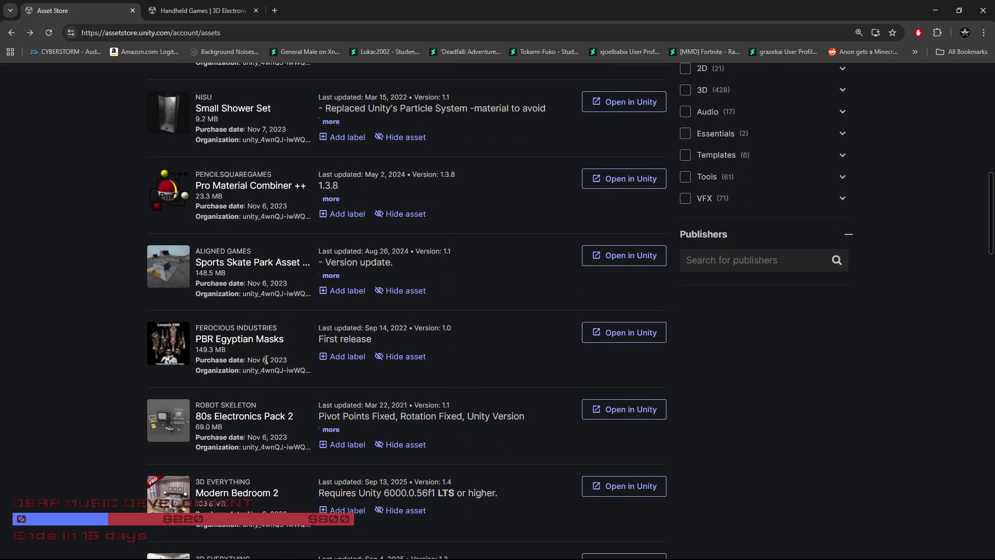
scroll(265, 359, down, 6)
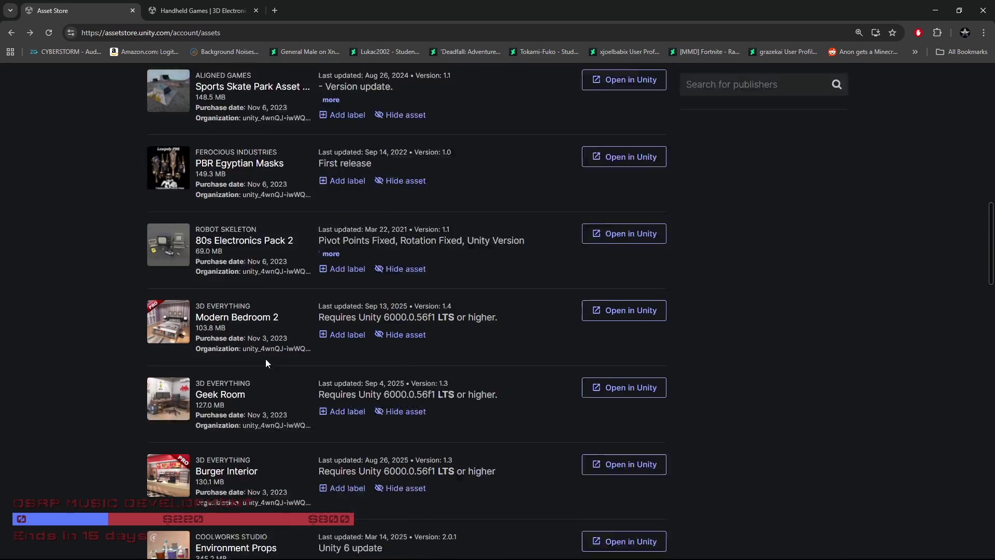
Scroll to the bottom of page 11 and go on to page 12, items 276–300
scroll(264, 360, down, 2)
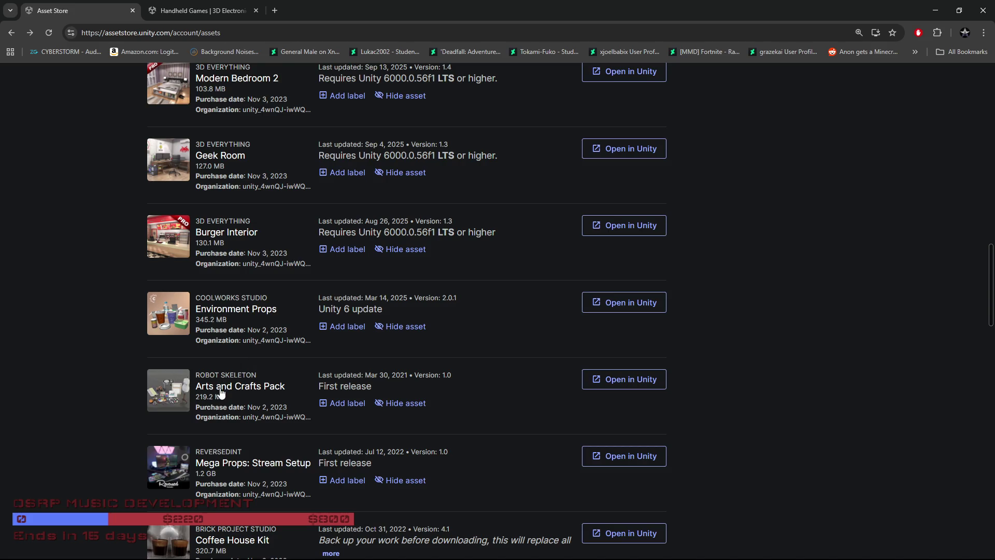
scroll(221, 393, down, 3)
scroll(224, 329, down, 2)
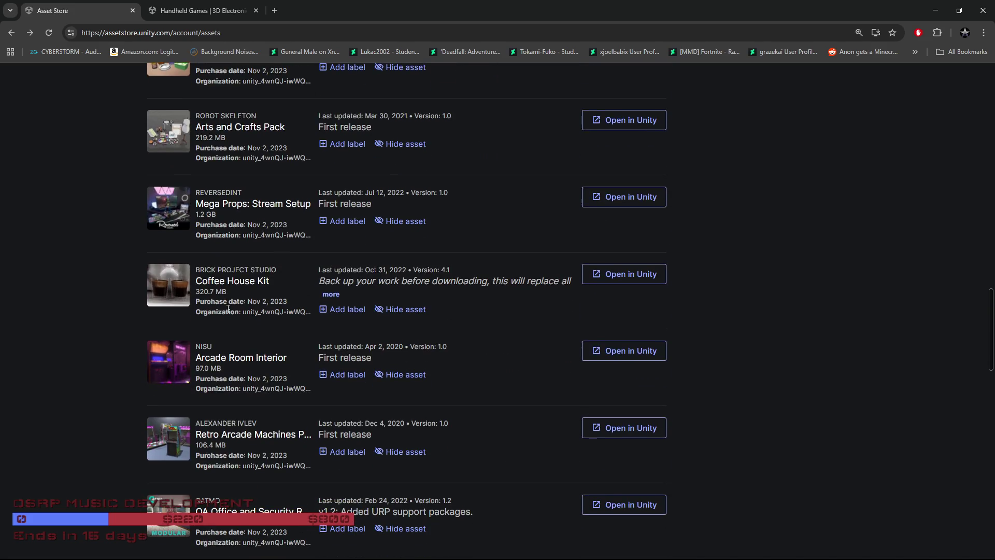
scroll(228, 308, down, 8)
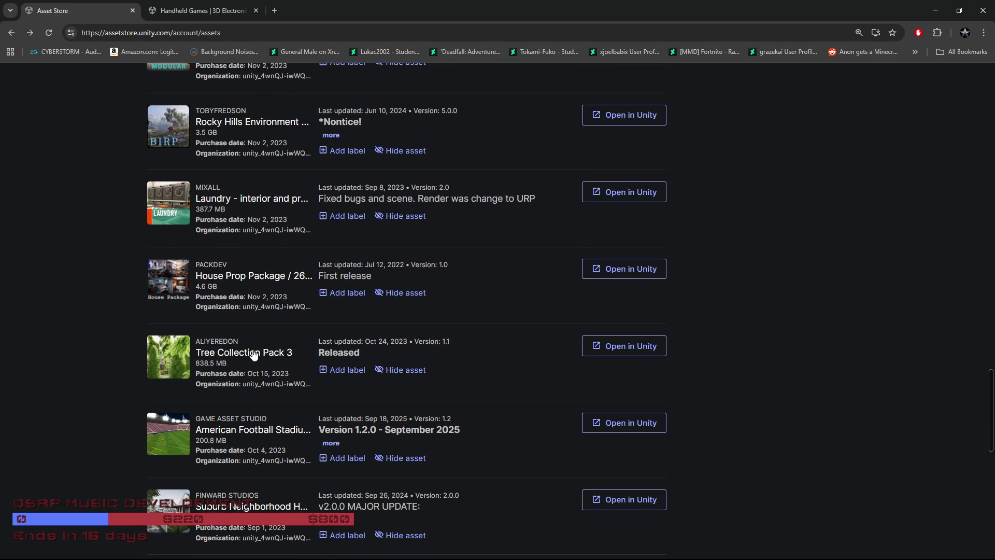
scroll(254, 355, down, 4)
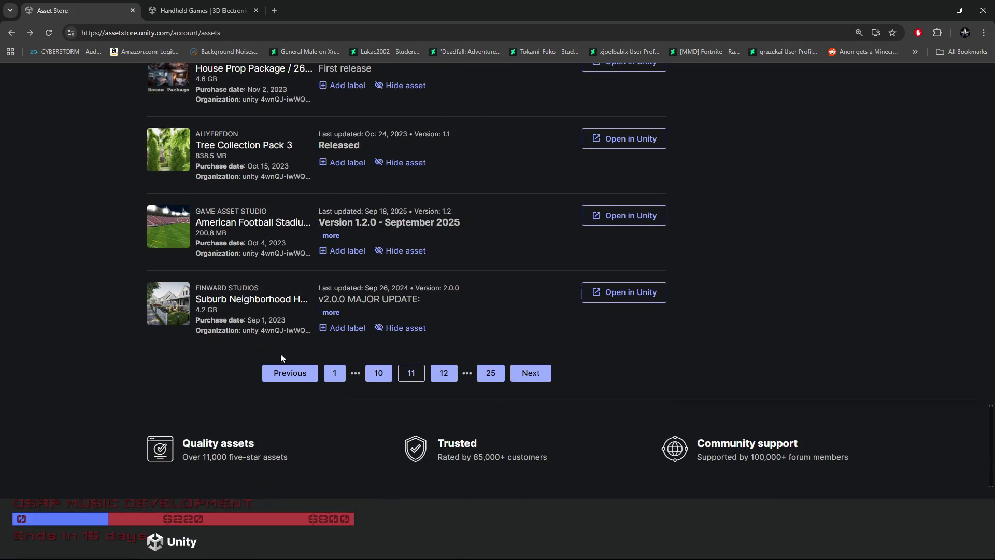
click(452, 369)
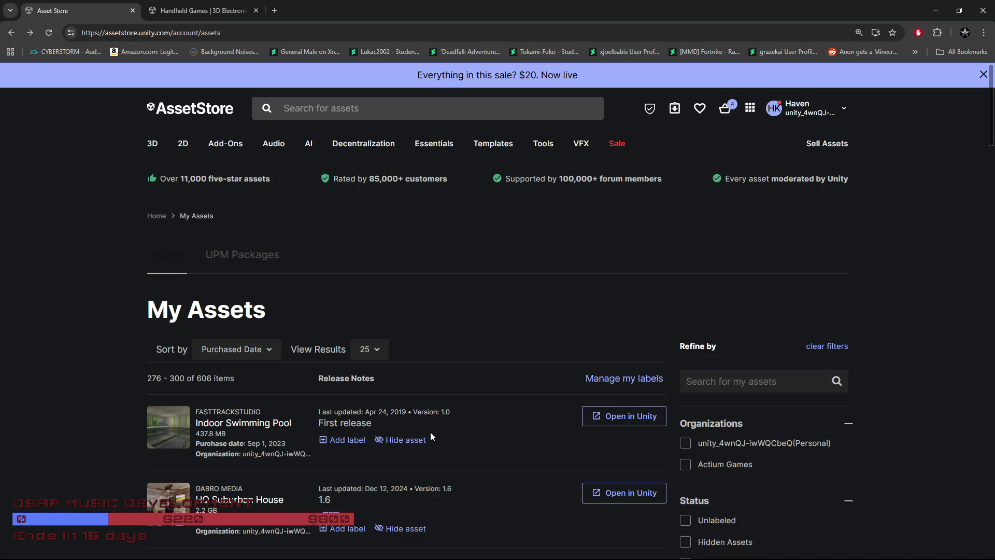
Scroll down through the page 12 asset list from Indoor Swimming Pool onward
scroll(430, 431, down, 2)
scroll(381, 425, down, 2)
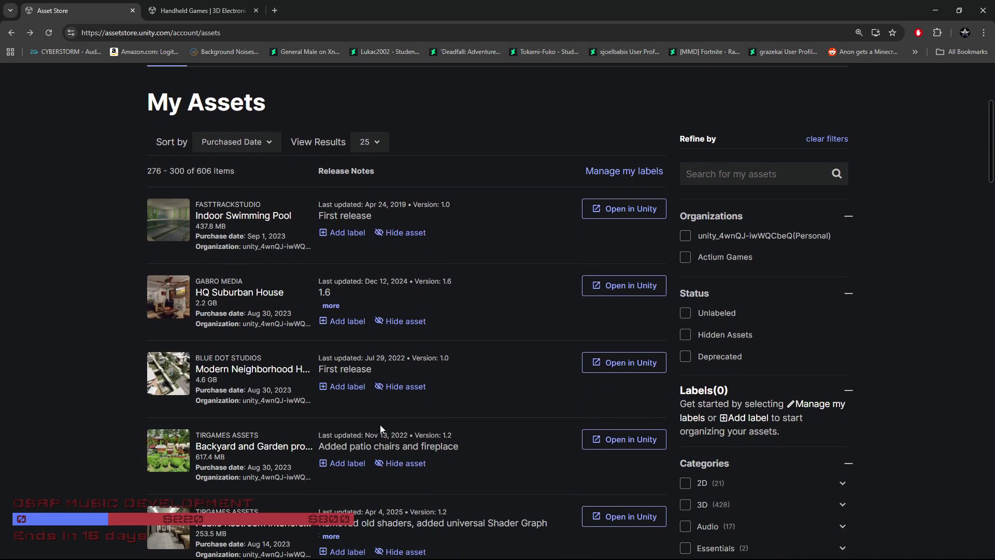
scroll(82, 386, down, 2)
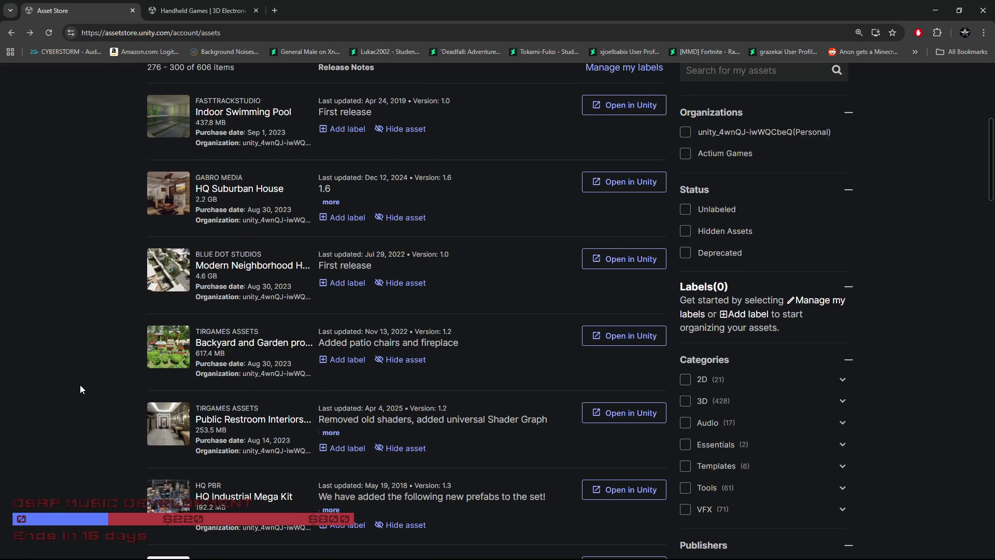
scroll(80, 384, down, 1)
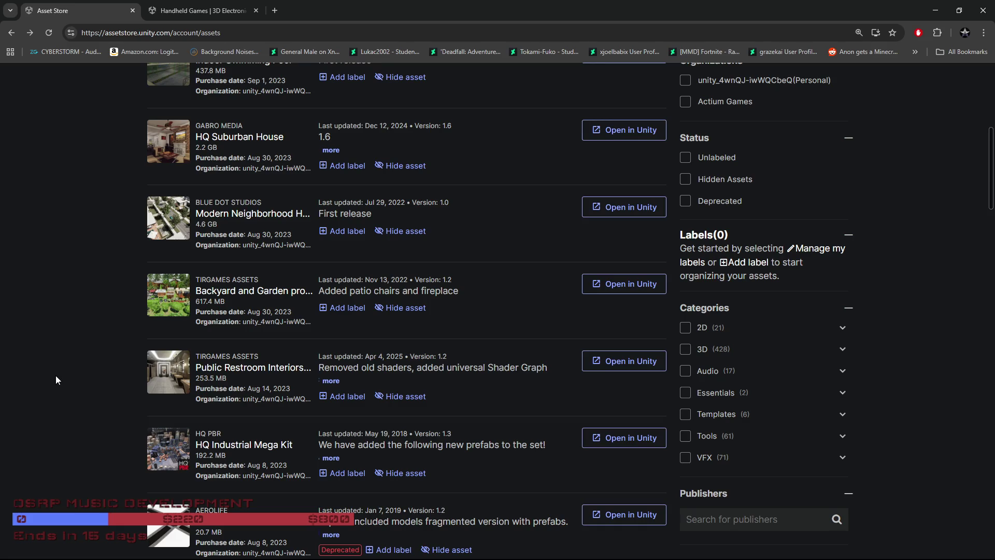
scroll(62, 375, down, 5)
scroll(62, 376, down, 5)
scroll(62, 376, down, 2)
scroll(60, 375, down, 3)
scroll(60, 376, down, 5)
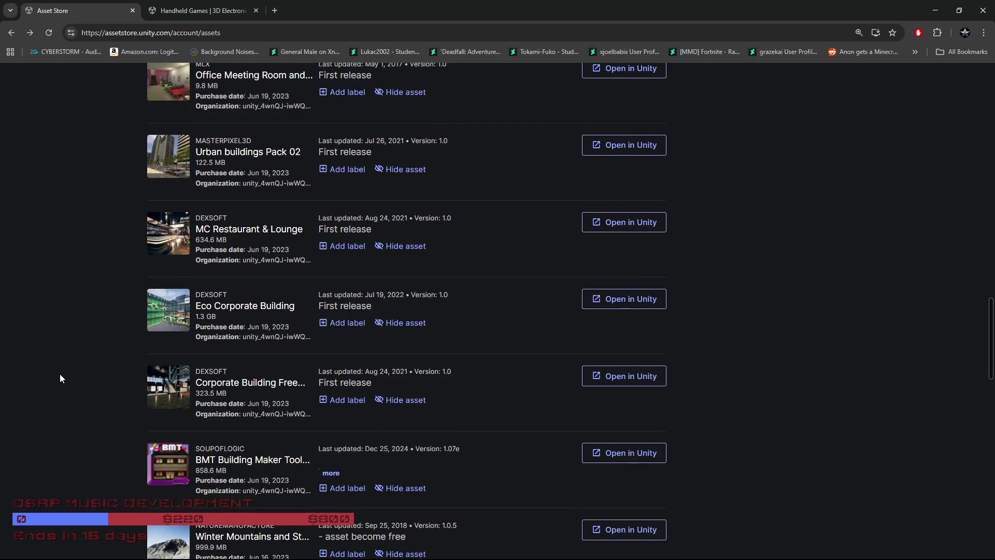
scroll(61, 374, down, 2)
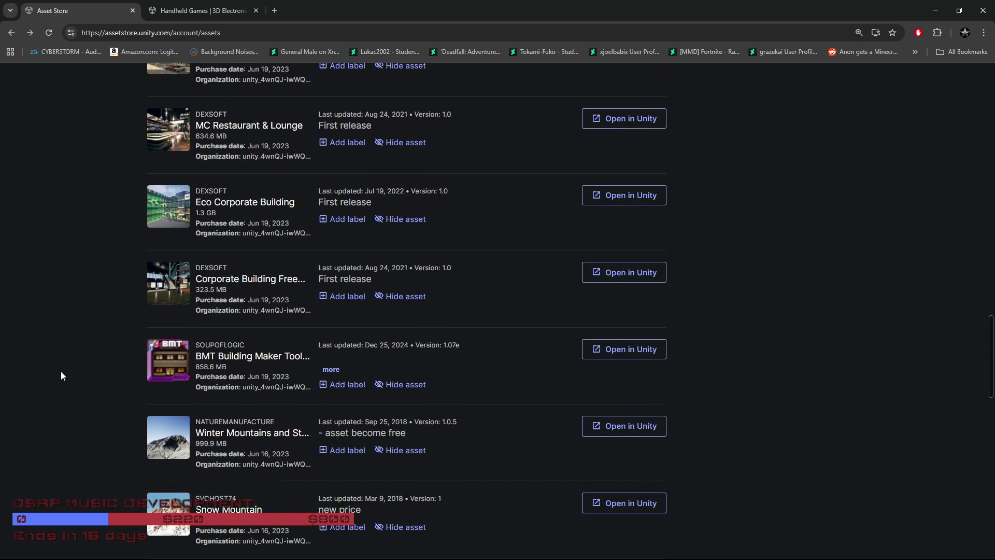
scroll(61, 376, down, 6)
scroll(60, 375, down, 1)
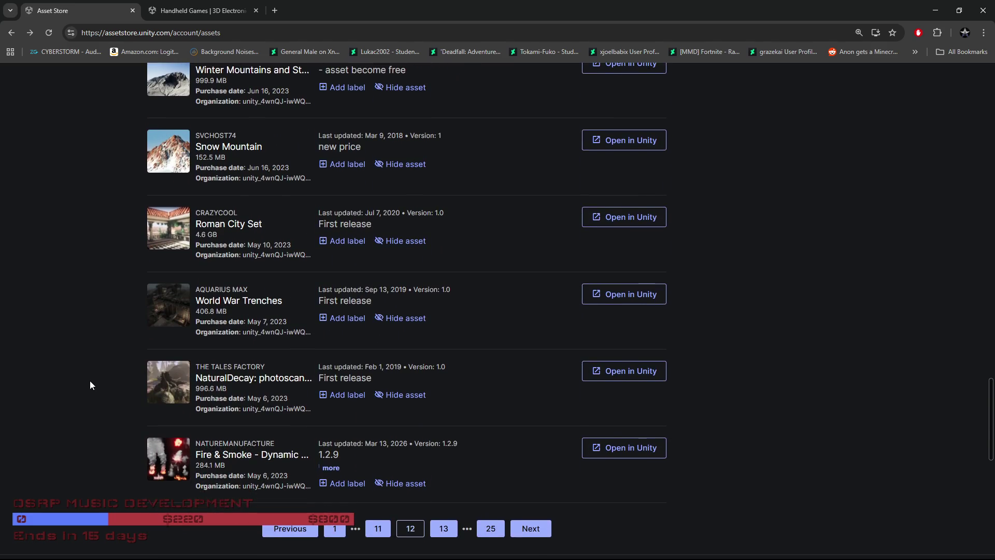
Scroll back up page 12 to recheck earlier packs
scroll(90, 398, up, 7)
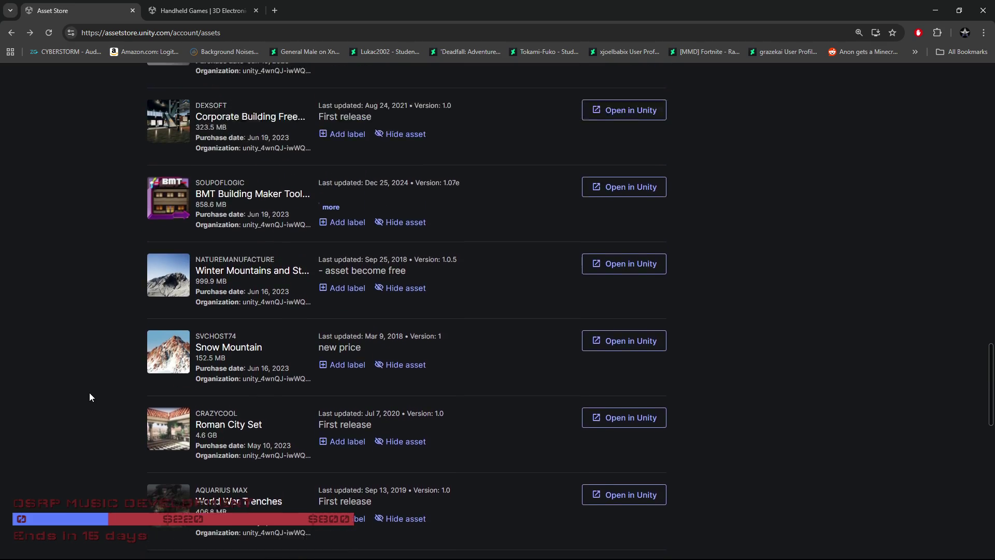
scroll(90, 397, up, 7)
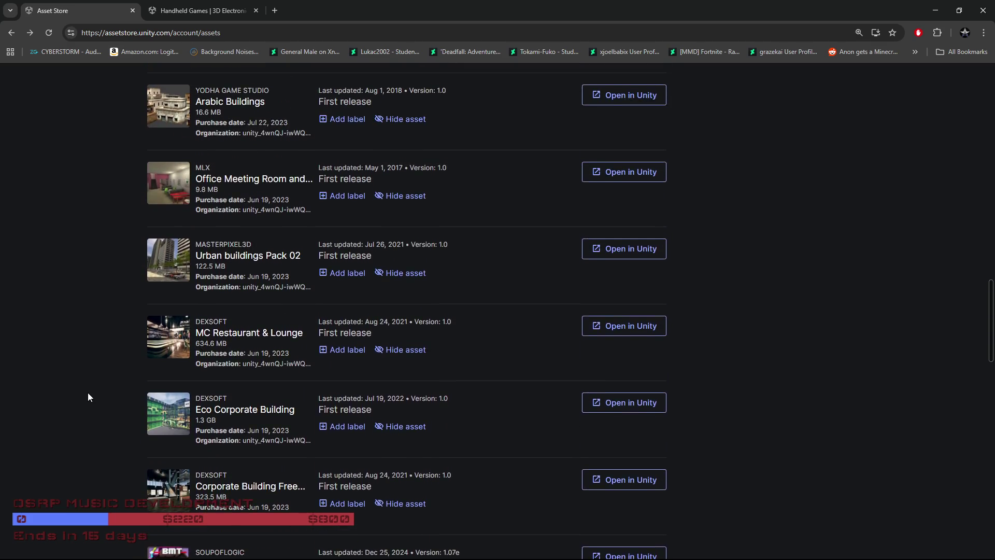
scroll(88, 396, up, 1)
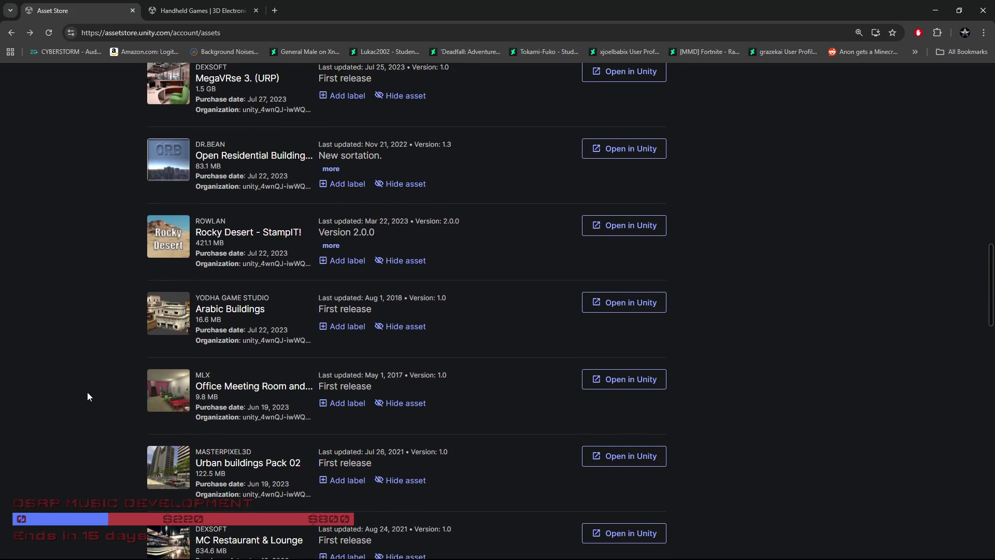
scroll(89, 396, up, 2)
scroll(89, 396, up, 2)
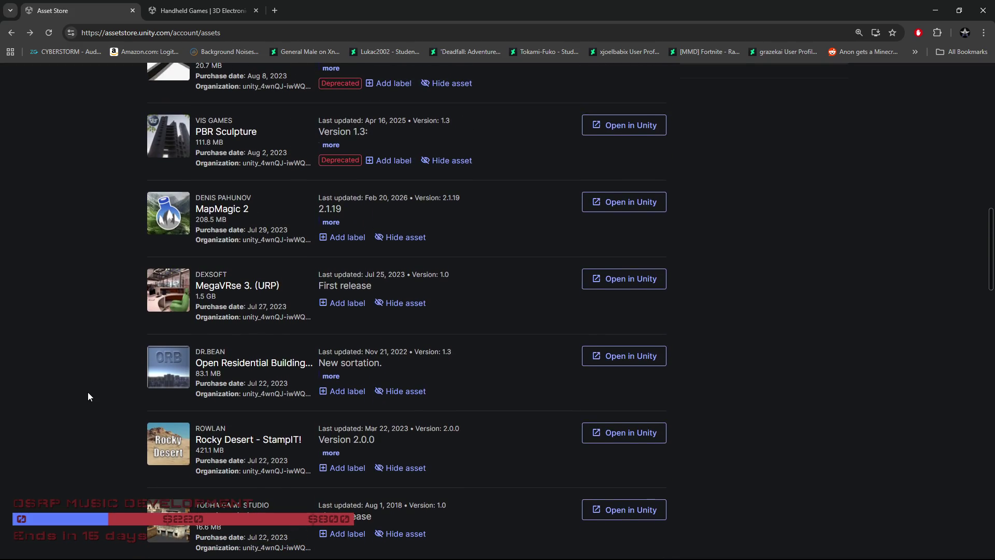
scroll(88, 393, up, 2)
scroll(88, 396, up, 2)
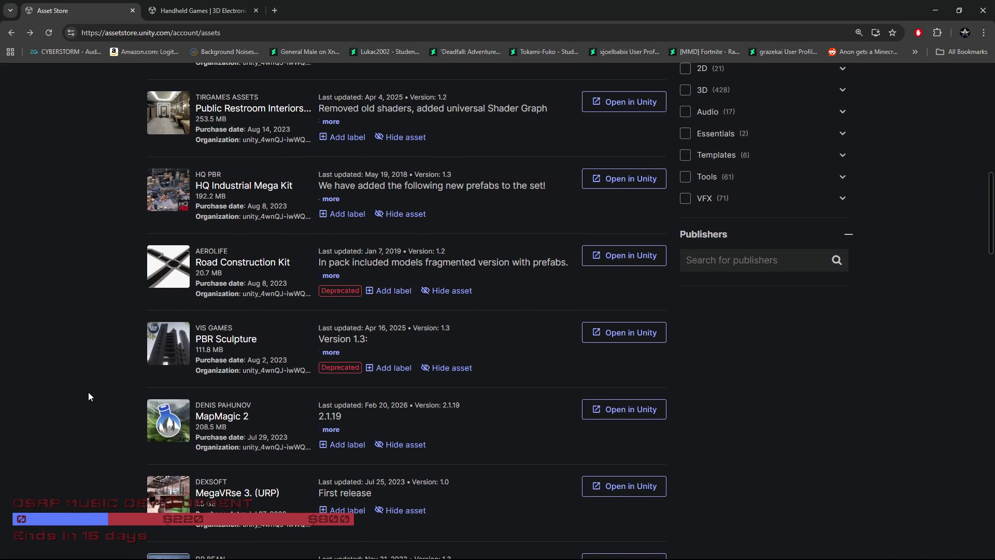
scroll(88, 397, down, 2)
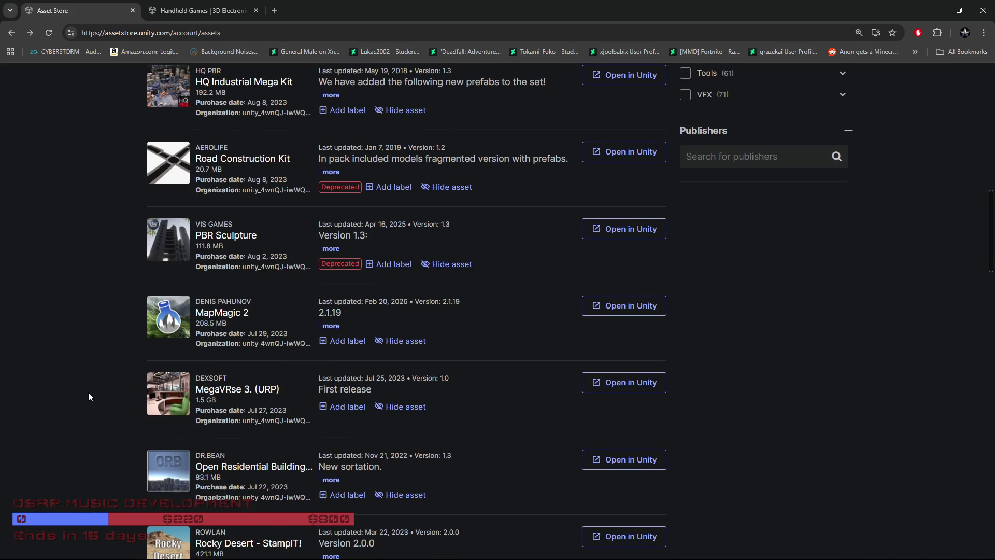
scroll(88, 397, up, 2)
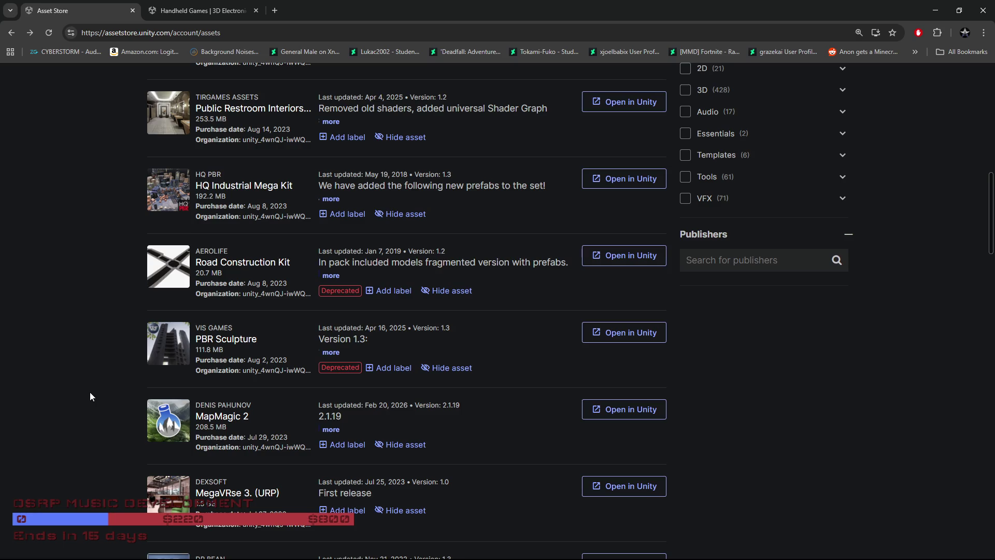
scroll(90, 396, up, 3)
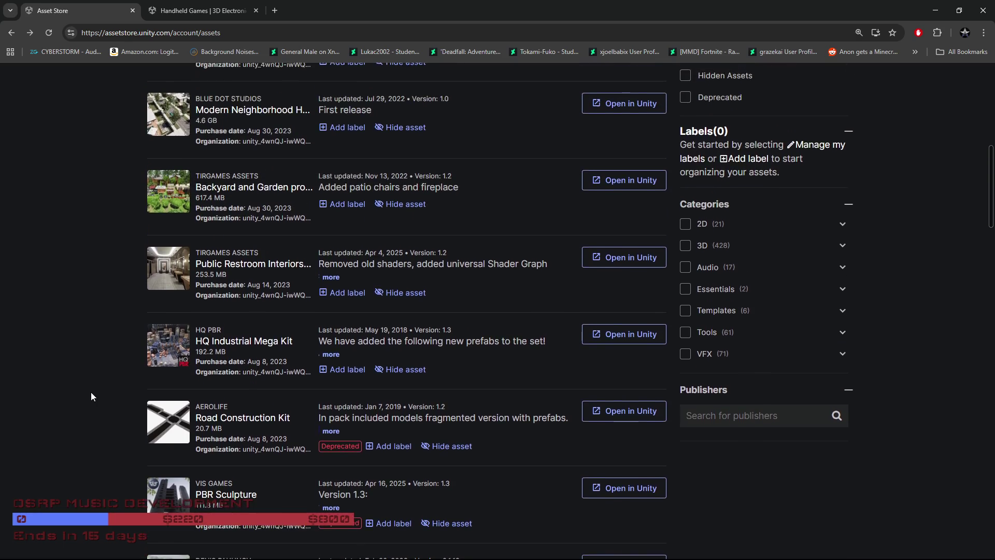
Scroll to the end of page 12 and go to page 13, items 301–325
scroll(91, 396, down, 3)
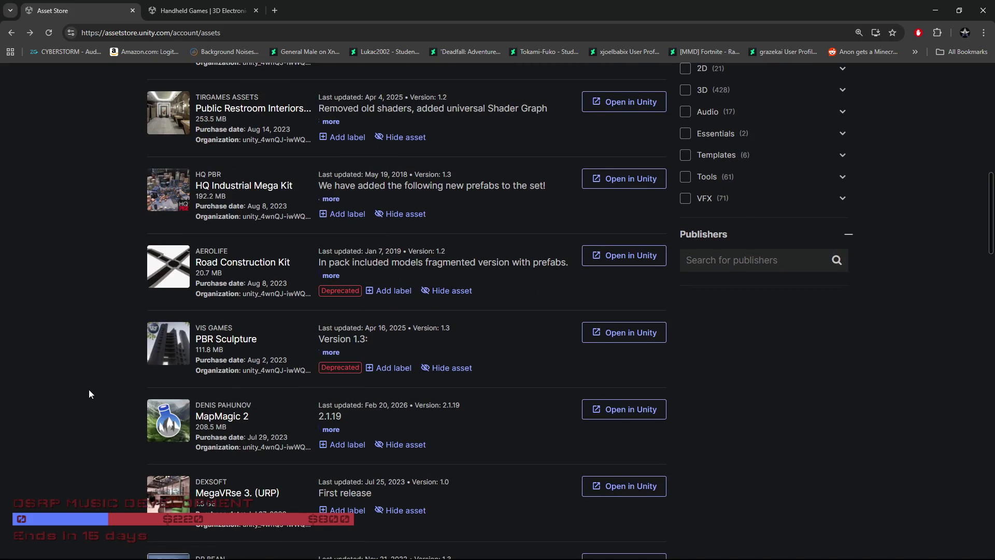
scroll(89, 390, down, 6)
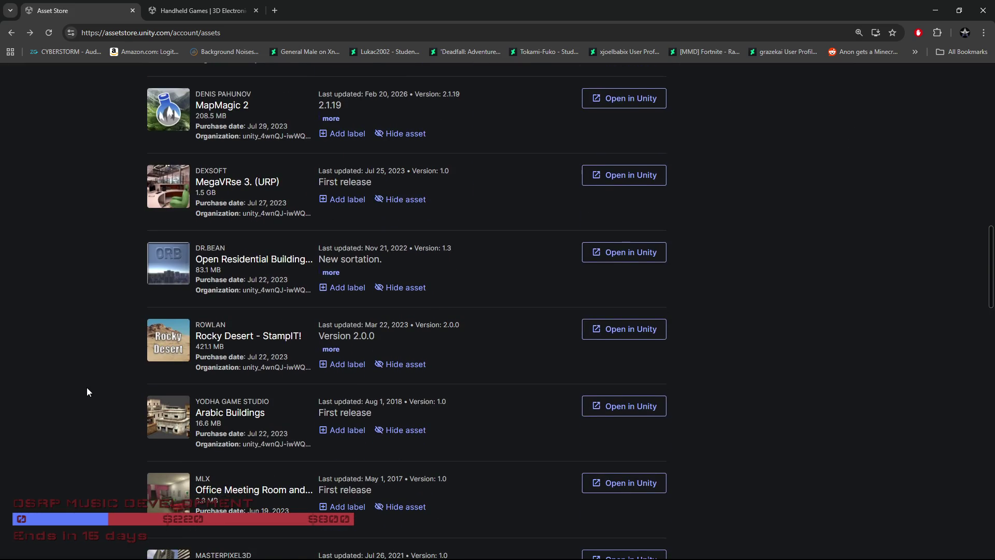
scroll(87, 392, down, 4)
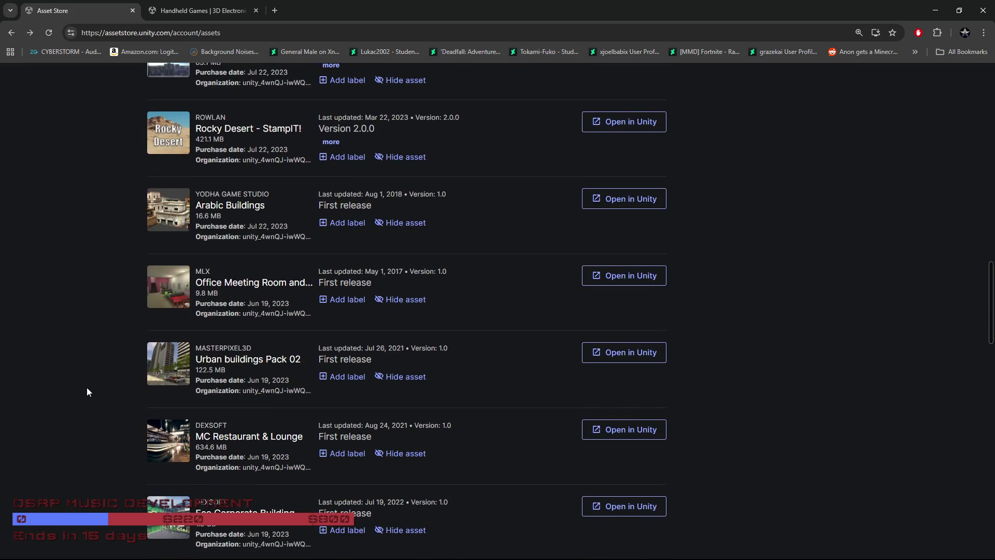
scroll(87, 391, down, 2)
scroll(88, 392, down, 2)
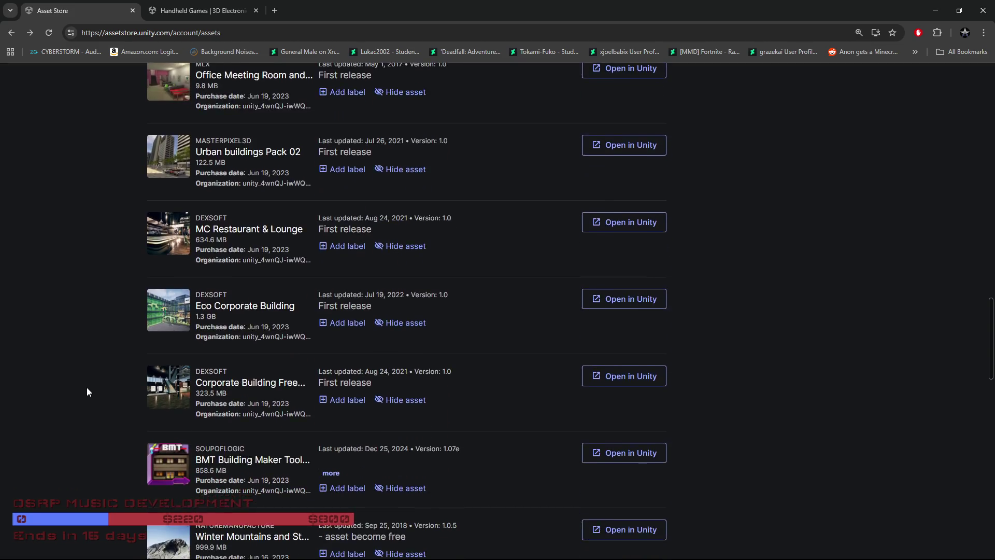
scroll(88, 389, down, 3)
scroll(86, 392, down, 2)
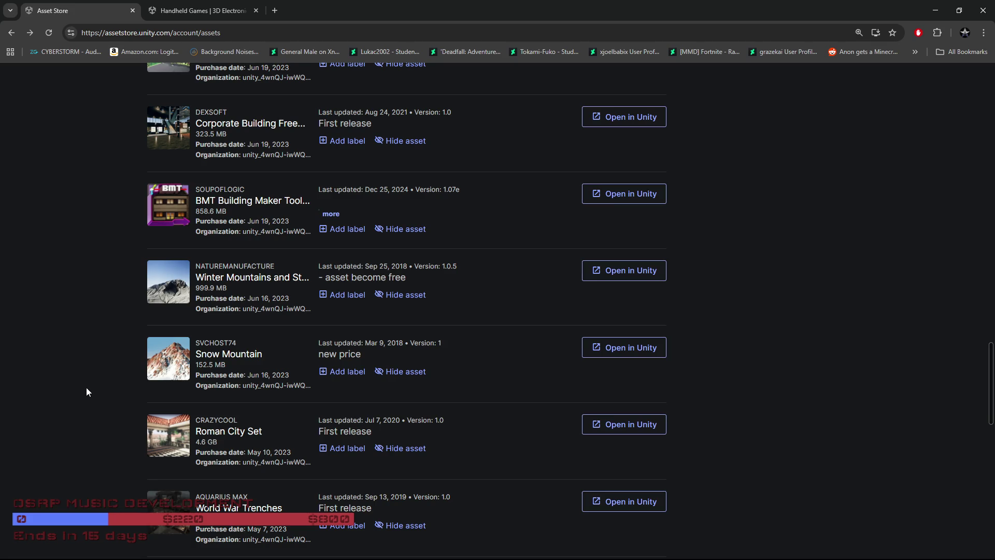
scroll(86, 391, down, 3)
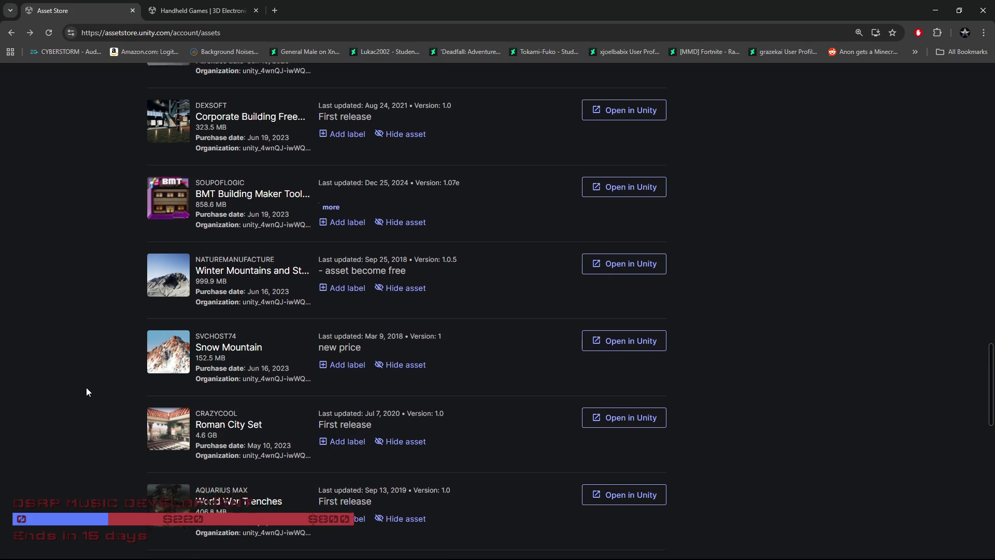
scroll(82, 390, down, 3)
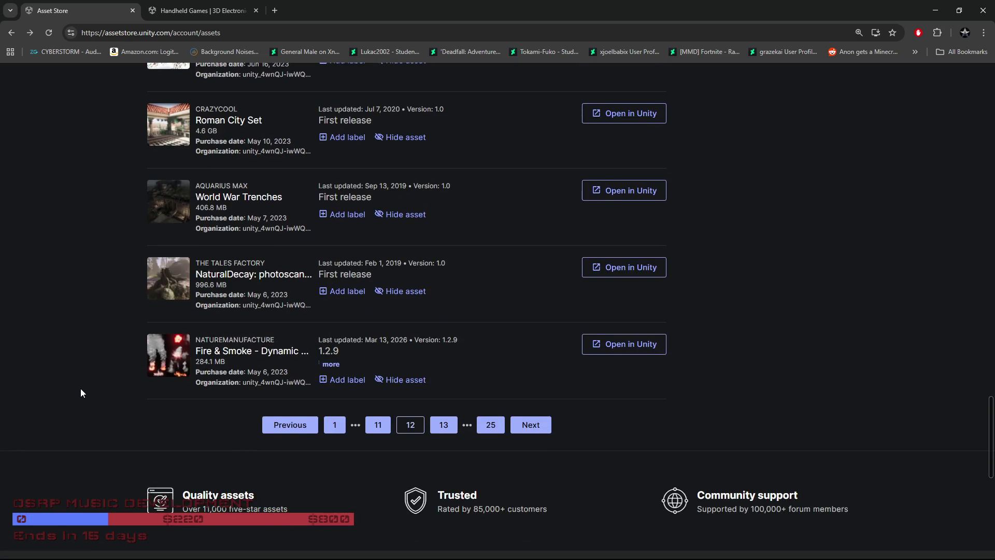
click(444, 424)
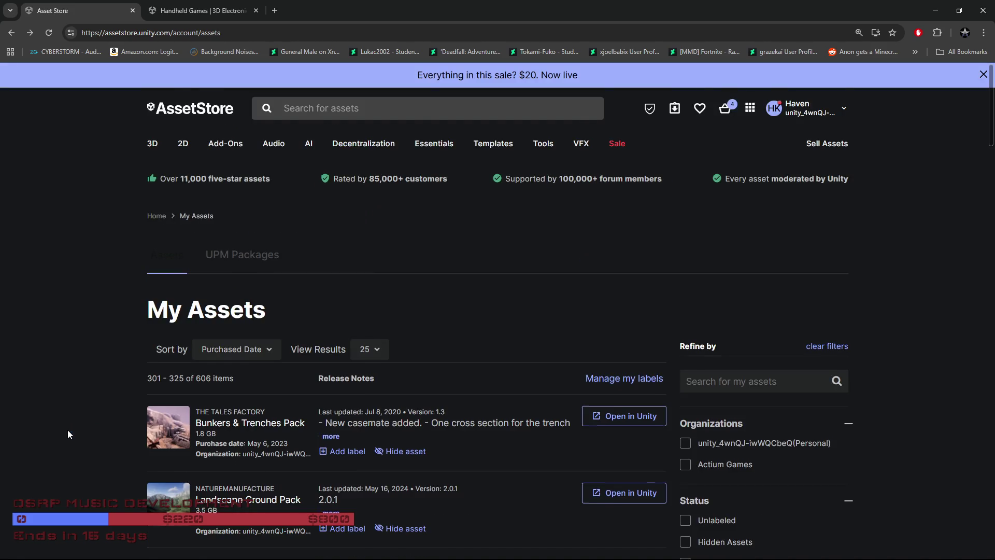
Scroll through the packs listed on page 13, from Bunkers & Trenches Pack onward
scroll(67, 430, down, 3)
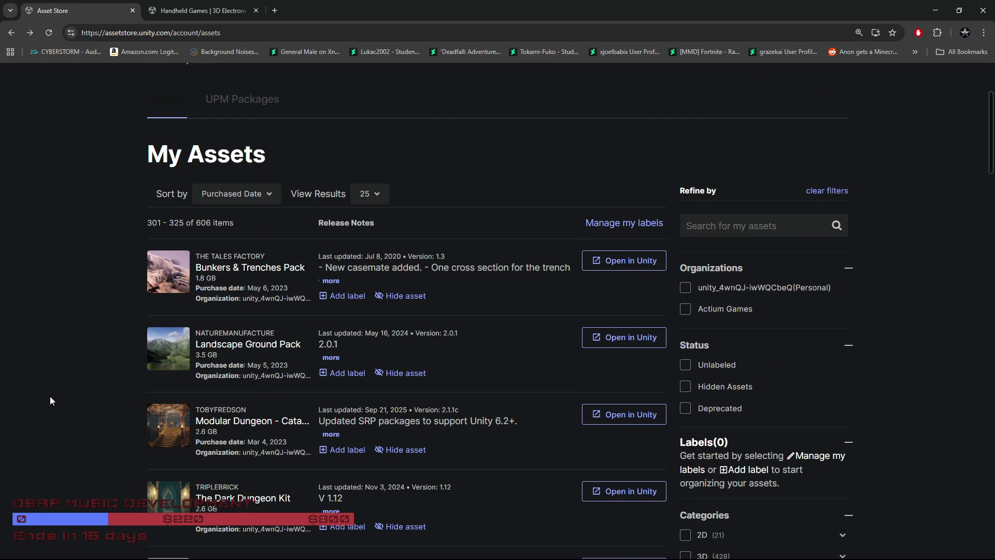
scroll(50, 396, down, 4)
scroll(50, 400, down, 4)
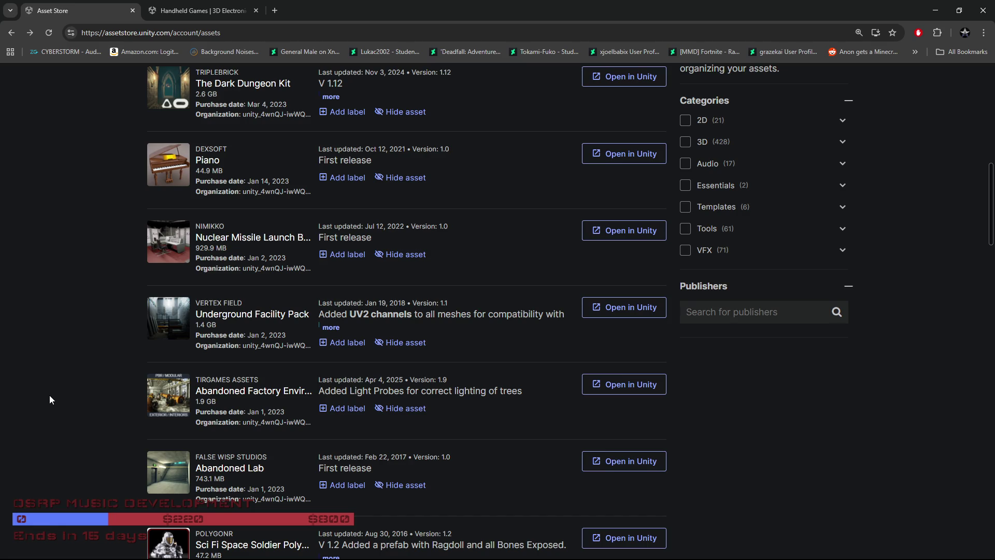
scroll(49, 399, up, 1)
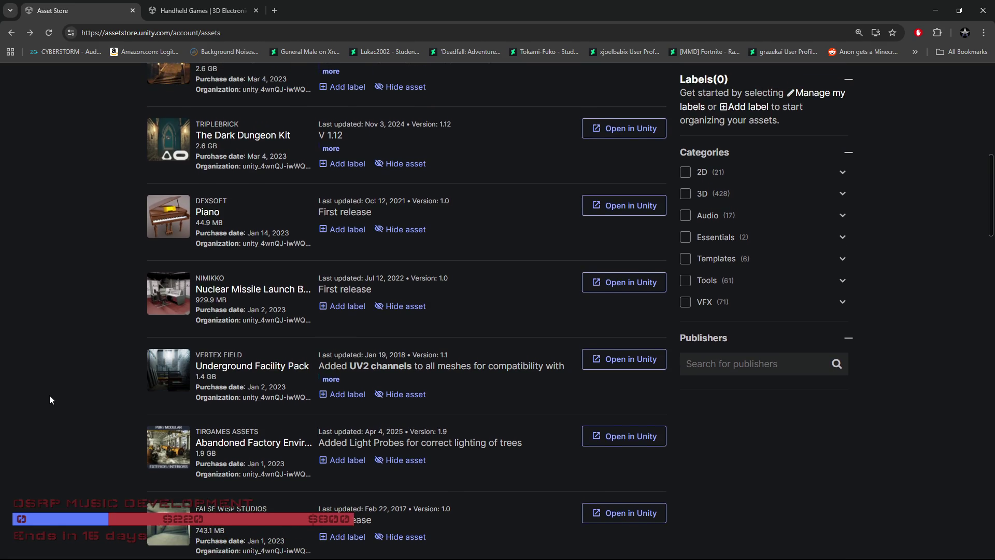
scroll(47, 394, up, 3)
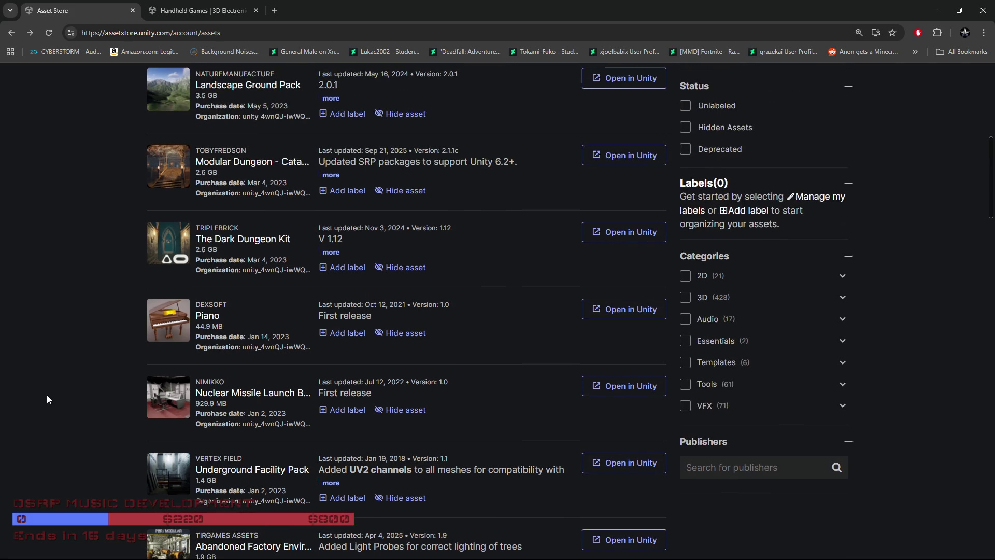
scroll(63, 397, up, 2)
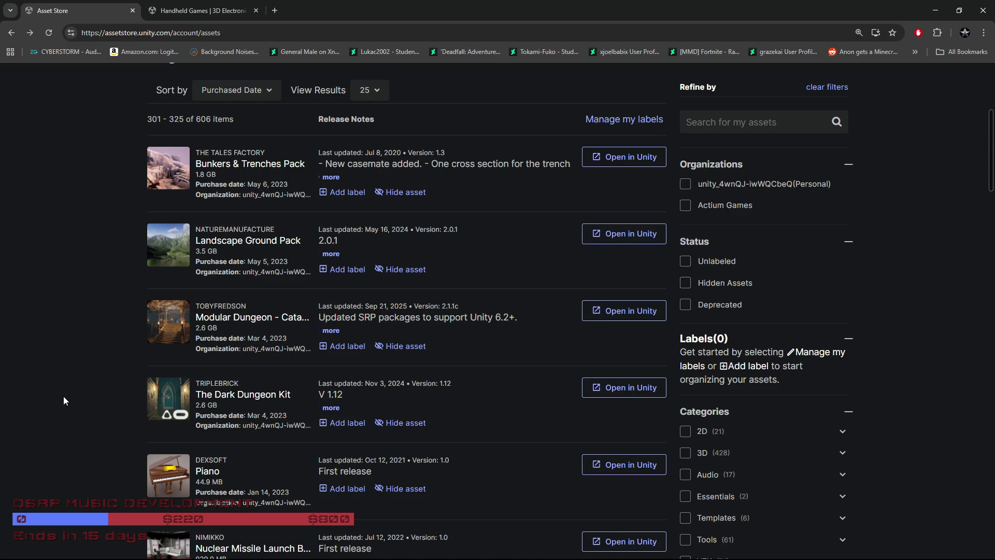
scroll(63, 396, down, 5)
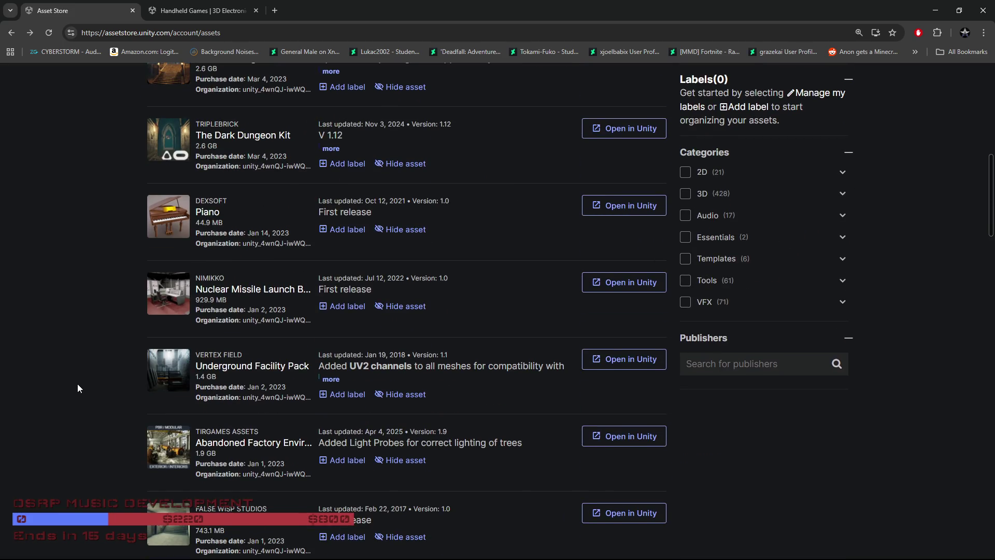
scroll(78, 388, down, 7)
scroll(86, 386, down, 3)
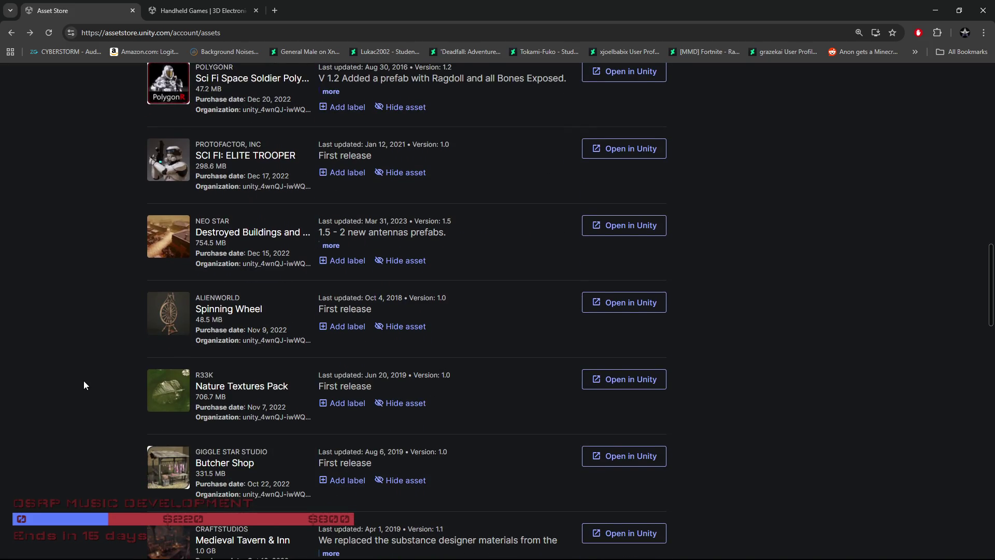
scroll(84, 384, down, 2)
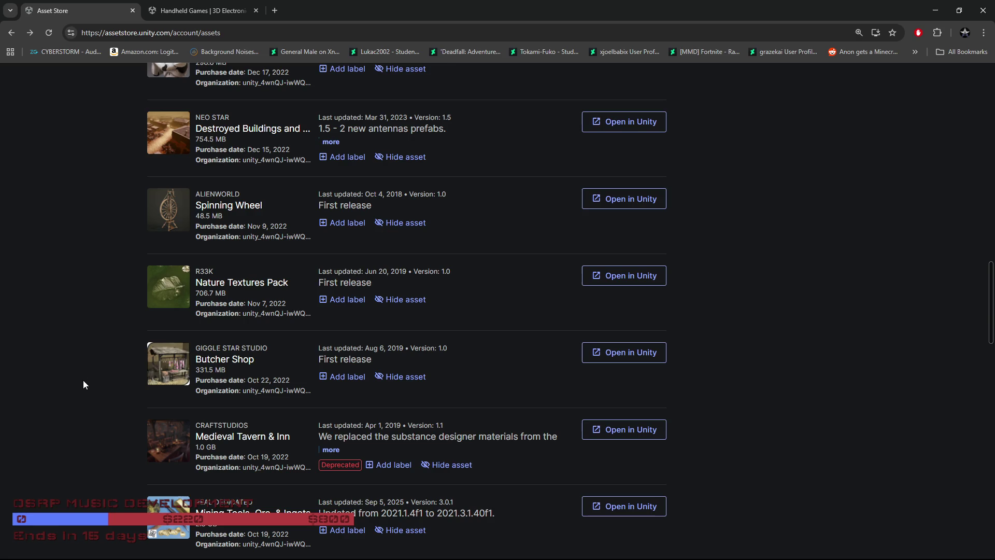
scroll(79, 375, down, 2)
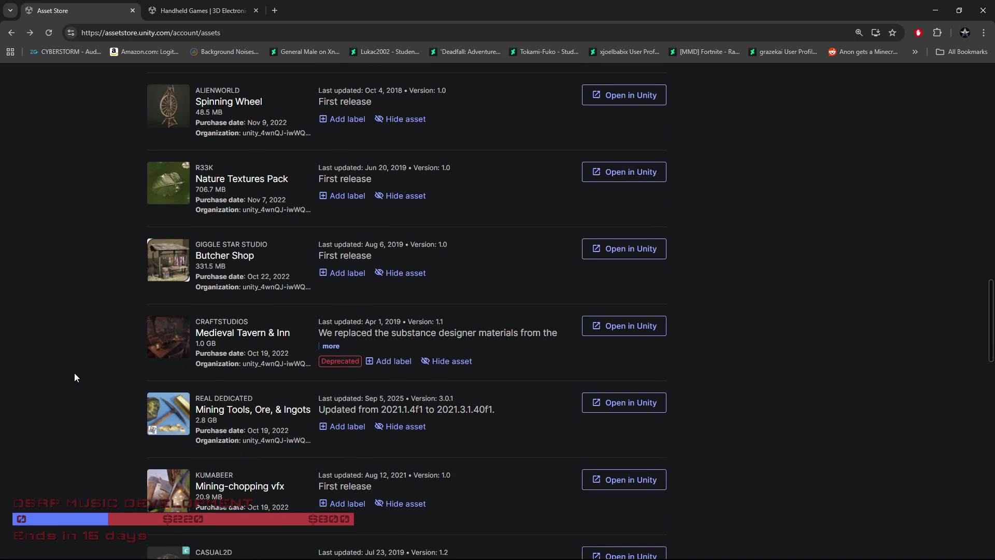
Scroll up and down page 13's list to find Manor Interior Mega Pack
scroll(74, 378, down, 1)
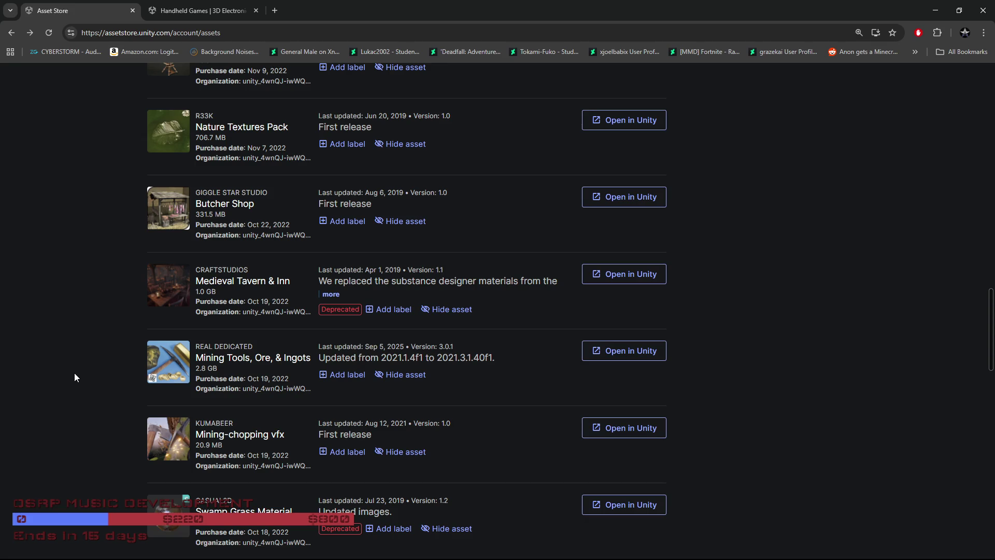
scroll(75, 377, down, 1)
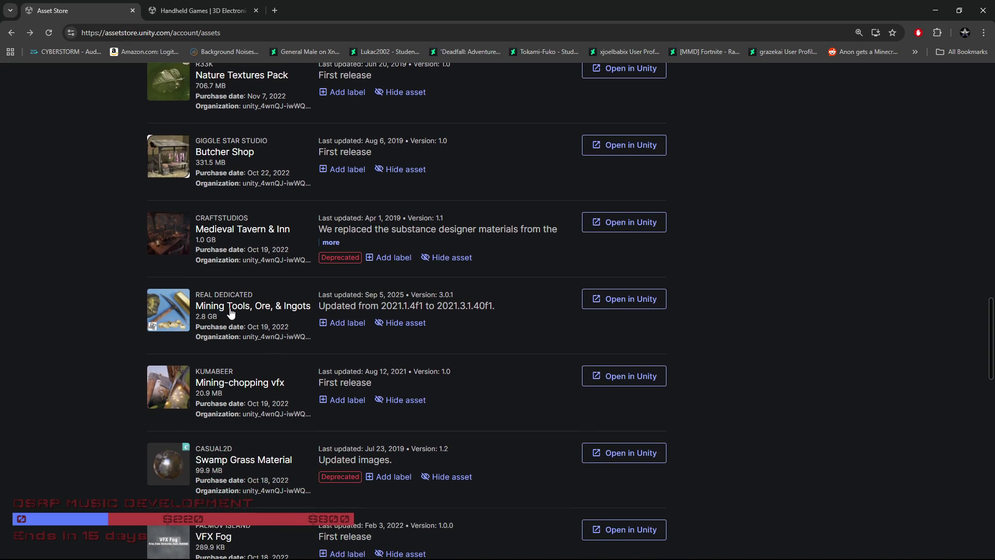
scroll(44, 339, up, 1)
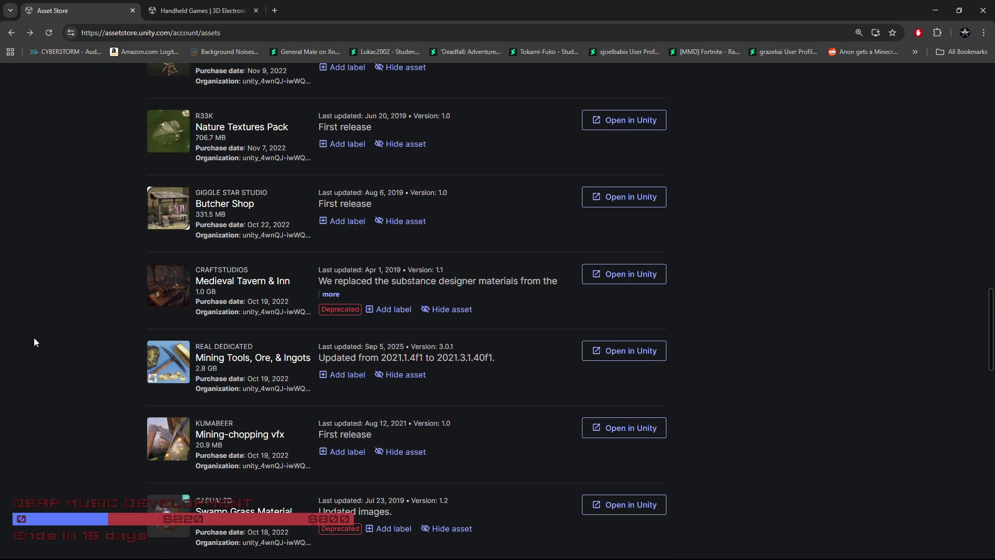
scroll(34, 342, up, 2)
scroll(35, 343, up, 2)
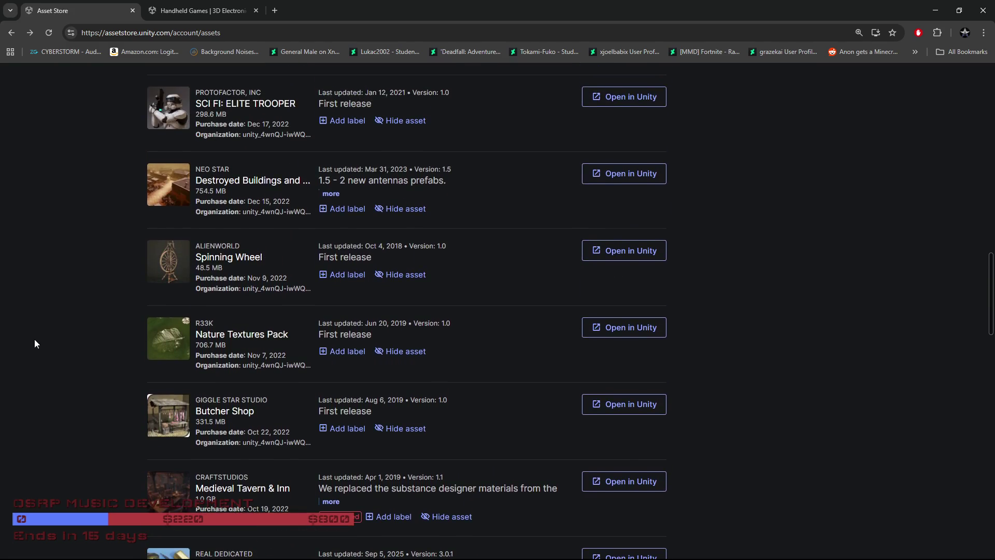
scroll(35, 340, down, 4)
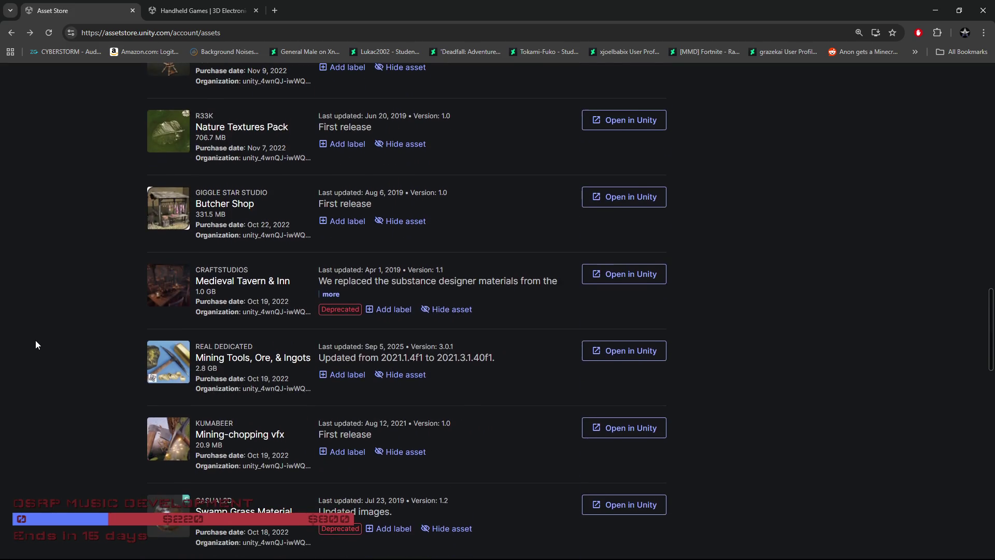
scroll(36, 340, down, 5)
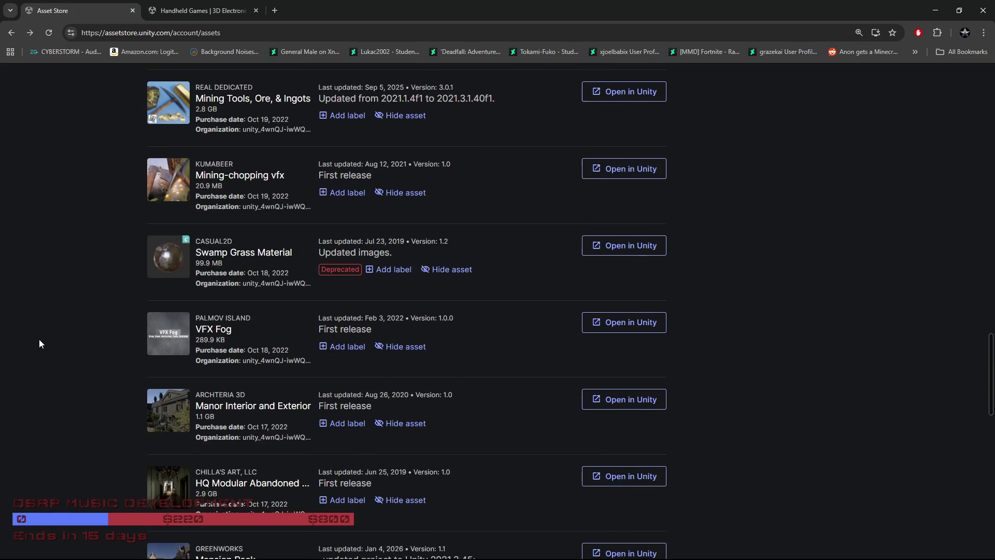
scroll(42, 343, down, 2)
scroll(42, 343, down, 3)
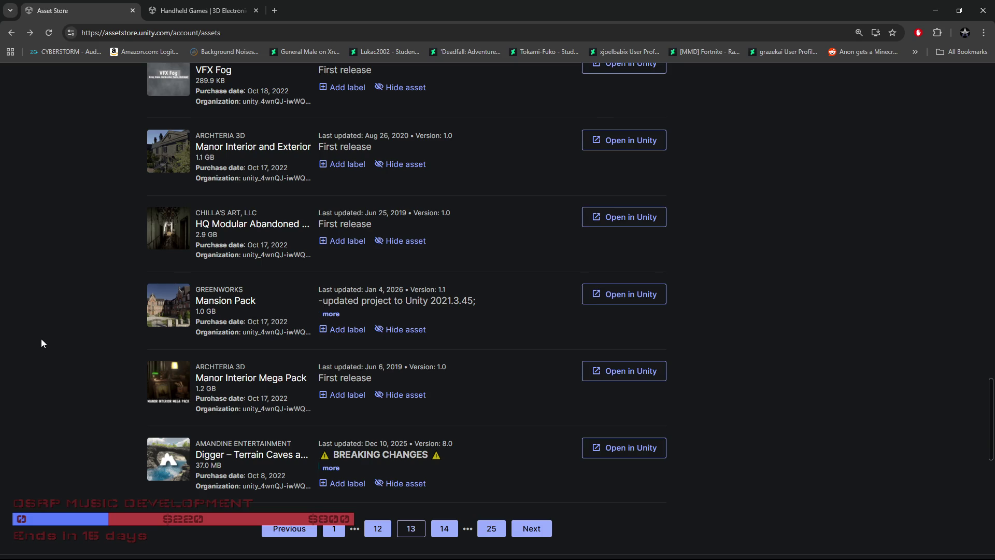
scroll(107, 343, down, 2)
Open Manor Interior Mega Pack's full details ($60, 1.2 GB) in a new tab, then close its summary
scroll(96, 347, up, 1)
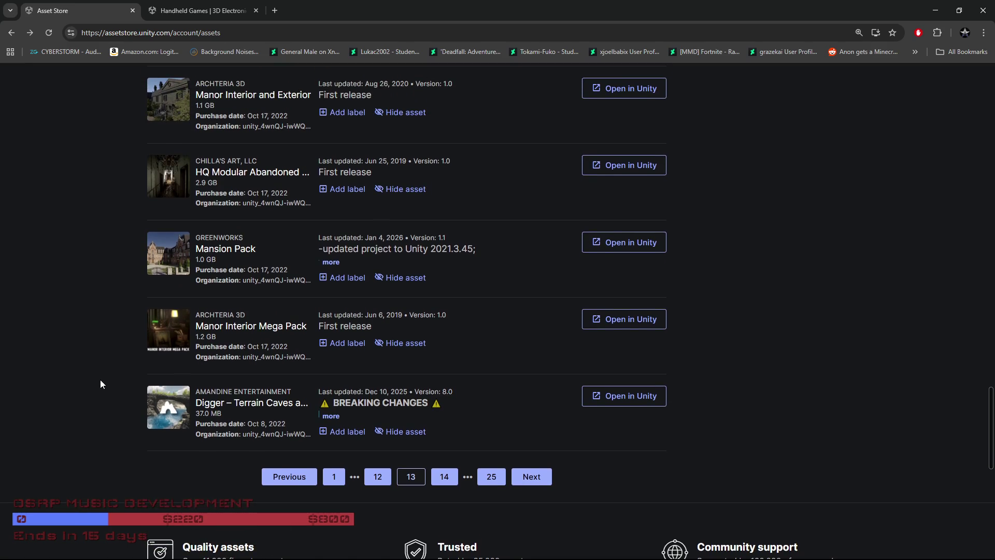
click(254, 326)
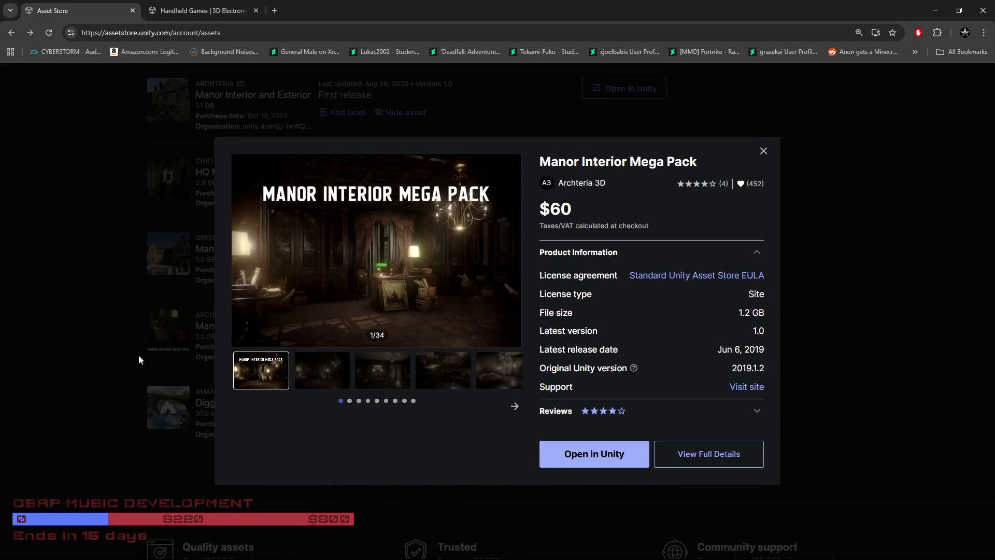
click(681, 463)
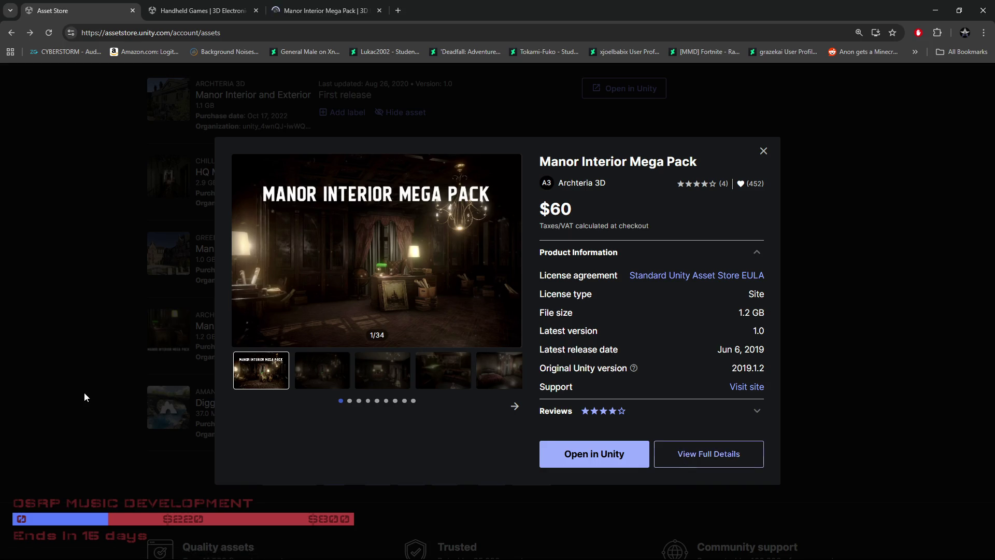
click(84, 392)
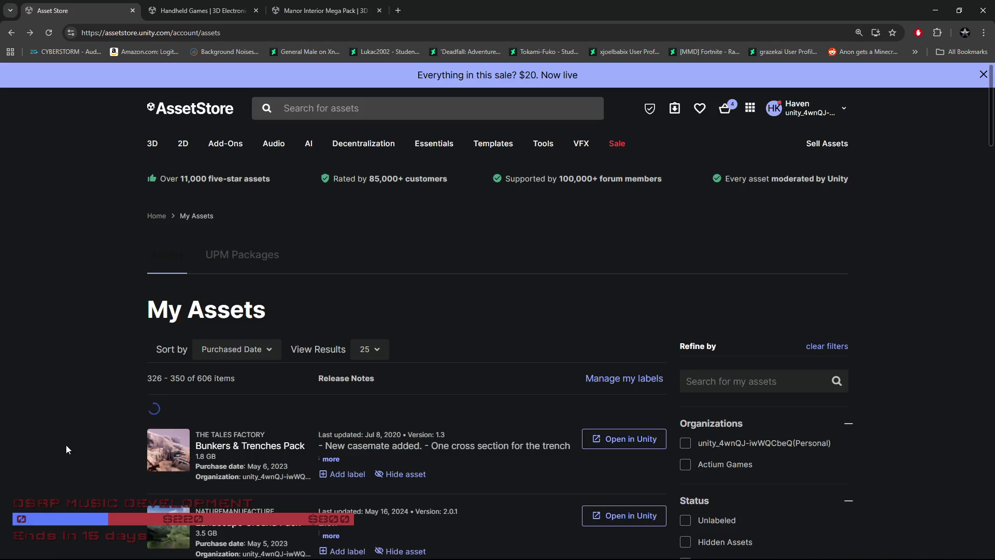
Scroll through the first part of page 14's asset list
scroll(71, 431, down, 2)
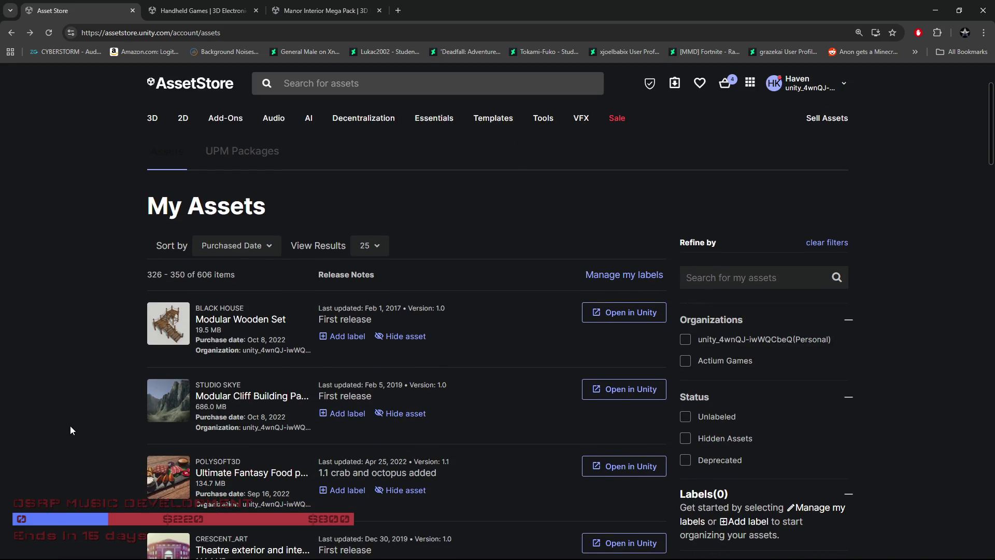
scroll(71, 430, down, 2)
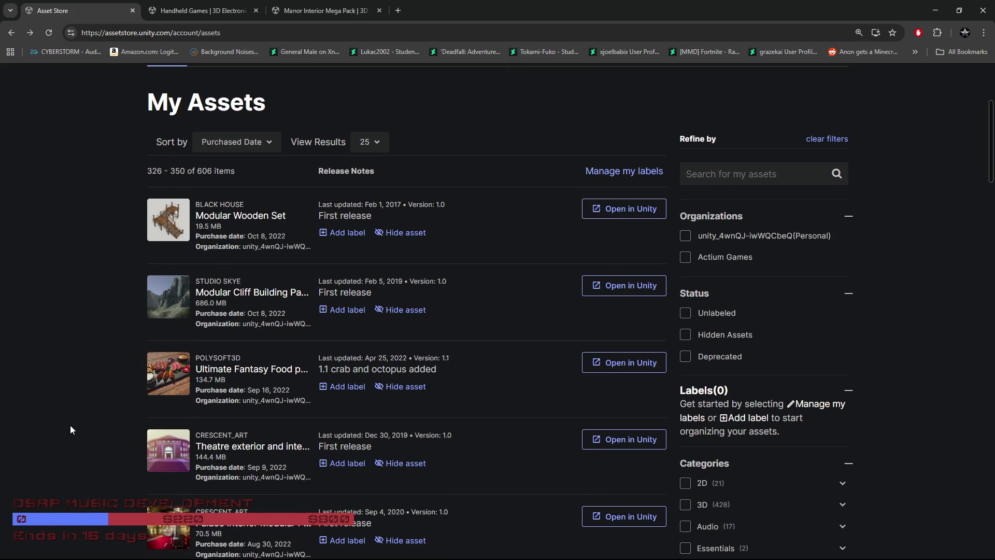
scroll(71, 429, down, 1)
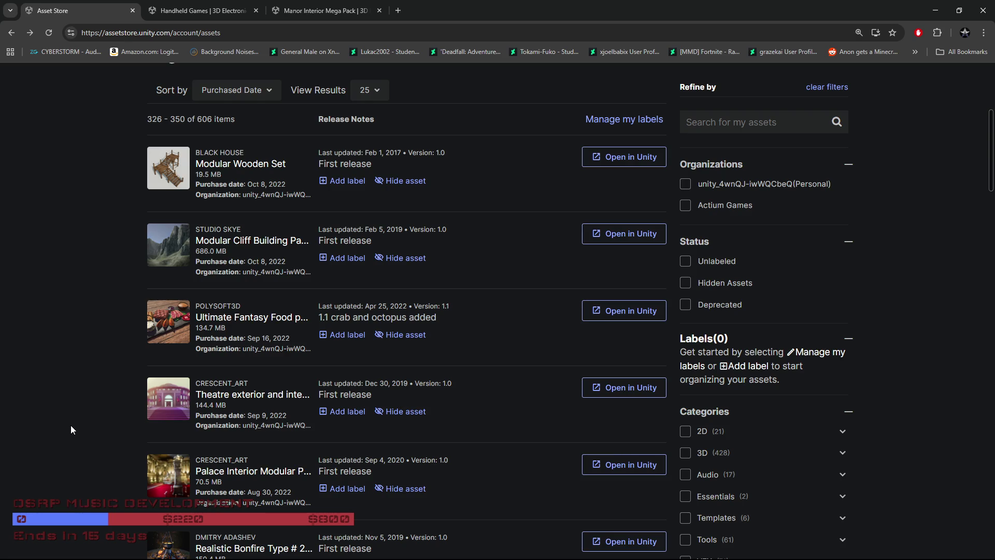
scroll(71, 426, down, 3)
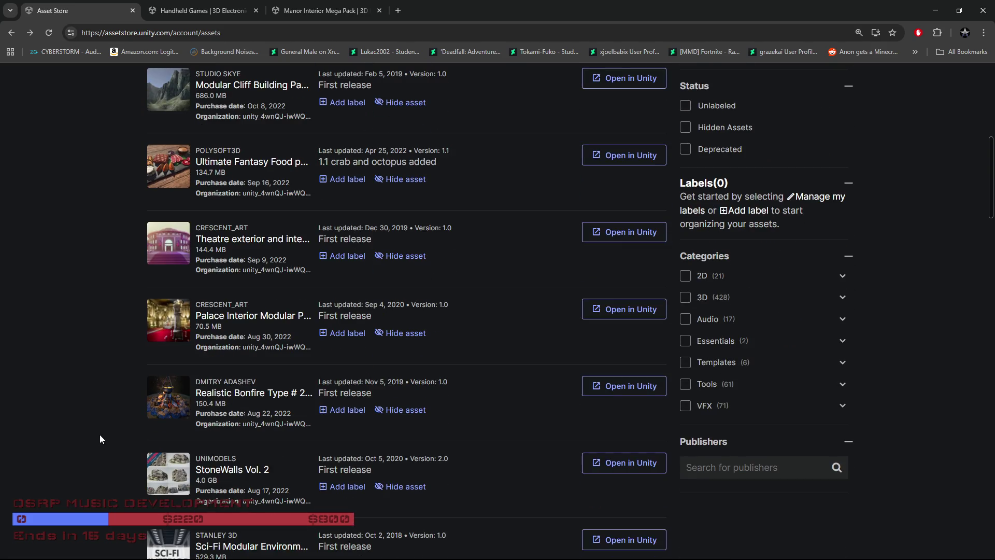
scroll(104, 412, down, 2)
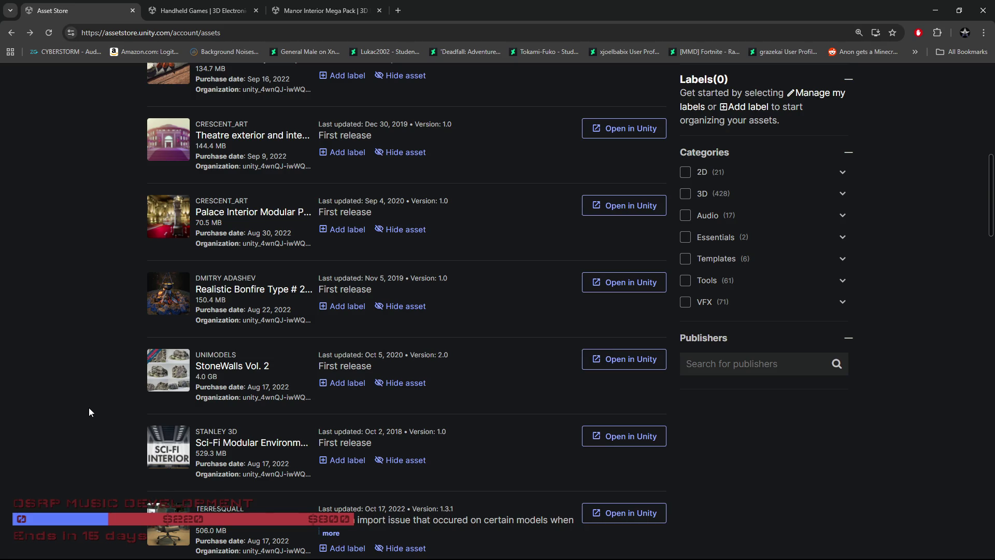
scroll(88, 412, down, 1)
scroll(88, 407, down, 2)
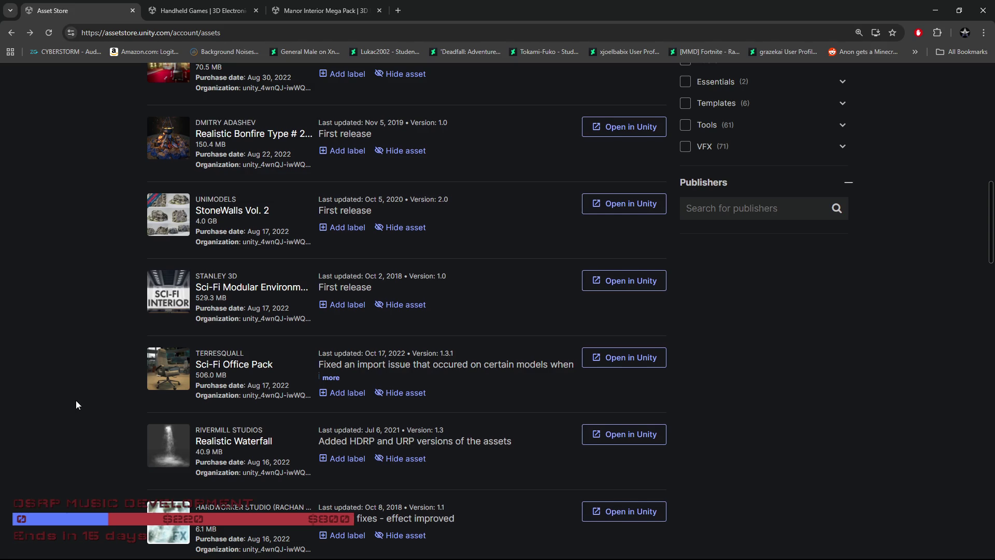
scroll(76, 401, down, 2)
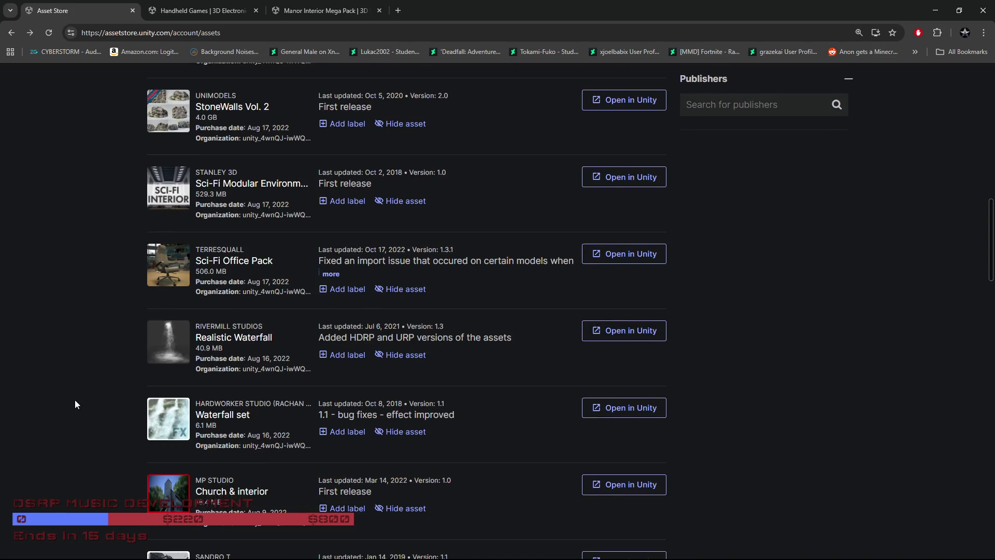
Continue down page 14 to its last entries, MapMagic 2 Objects and Starfield Skybox
scroll(75, 403, up, 5)
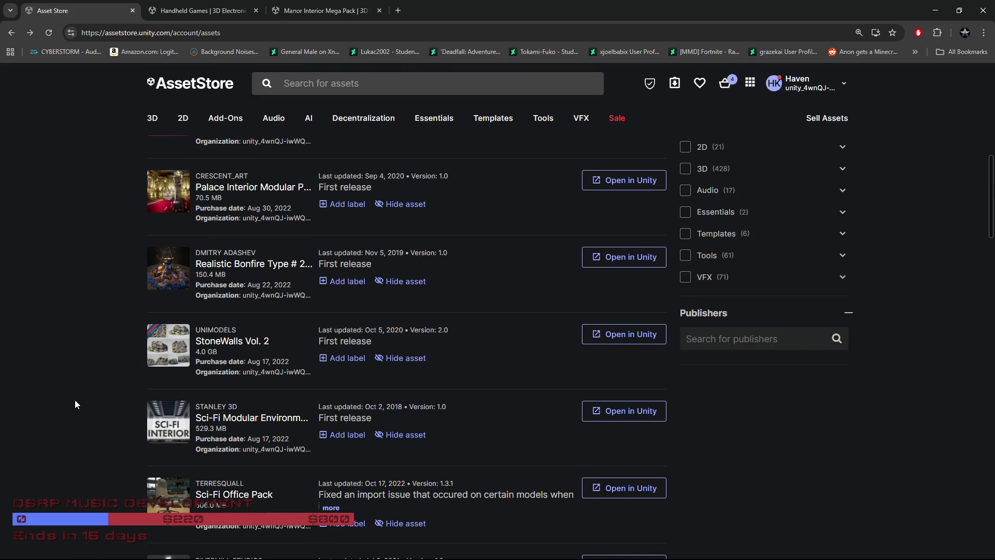
scroll(76, 397, down, 8)
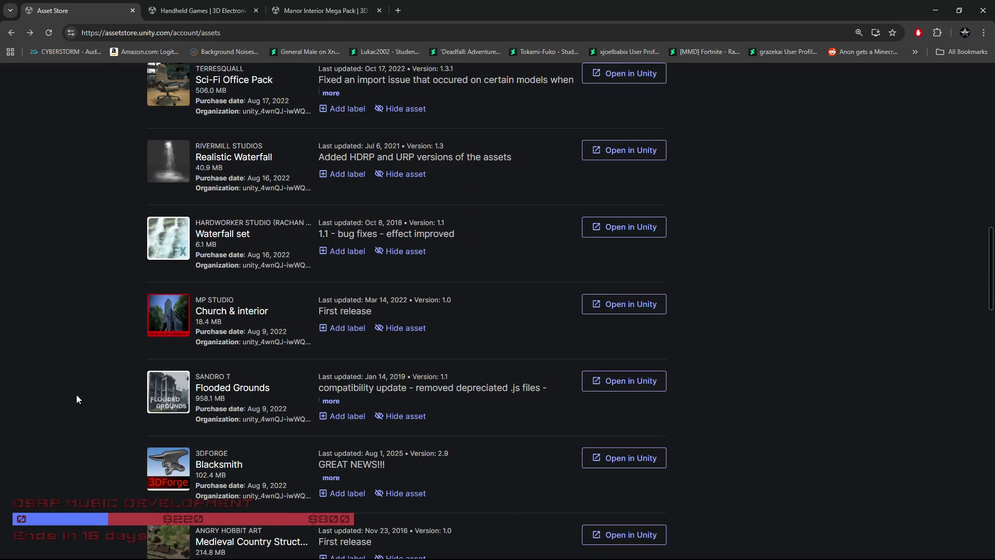
scroll(76, 396, down, 2)
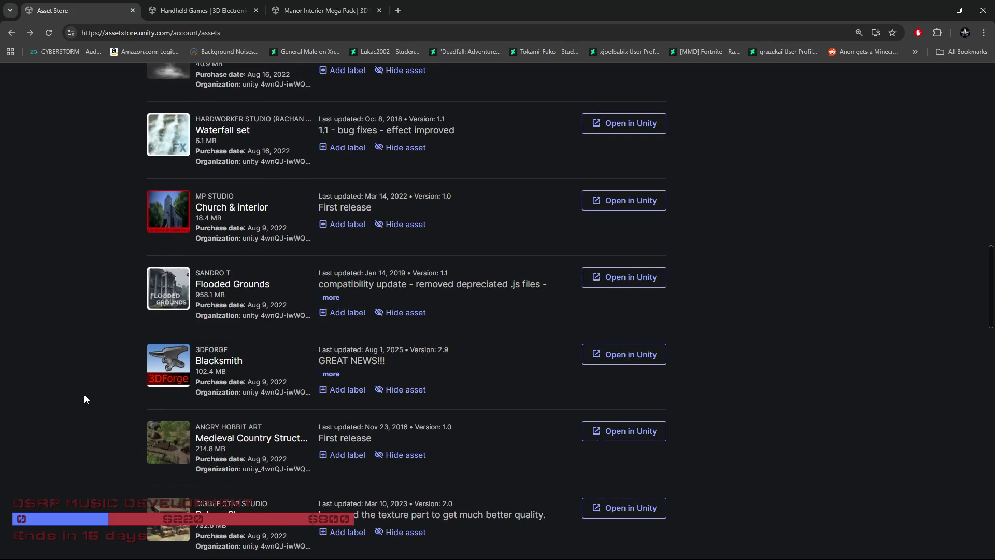
scroll(85, 398, down, 1)
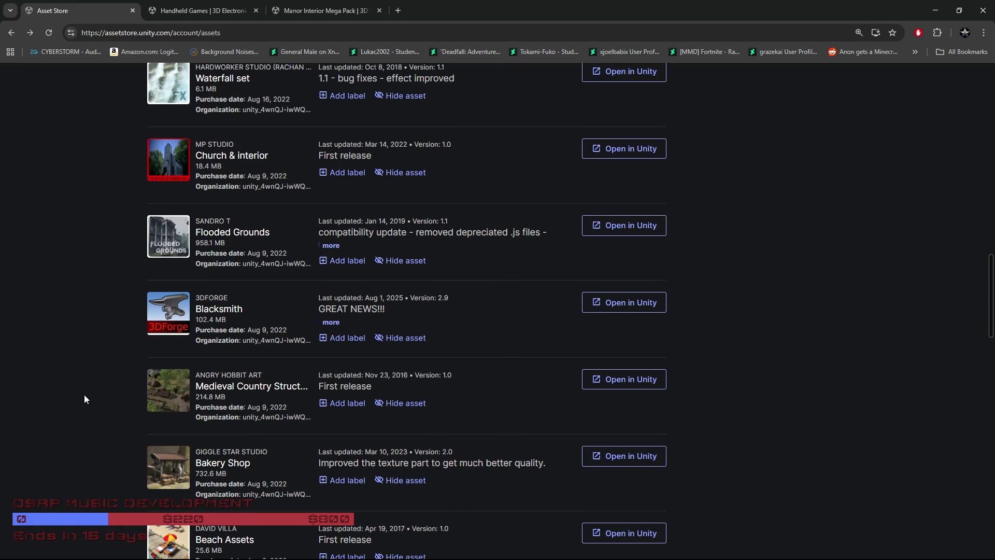
scroll(85, 398, down, 1)
scroll(84, 394, down, 2)
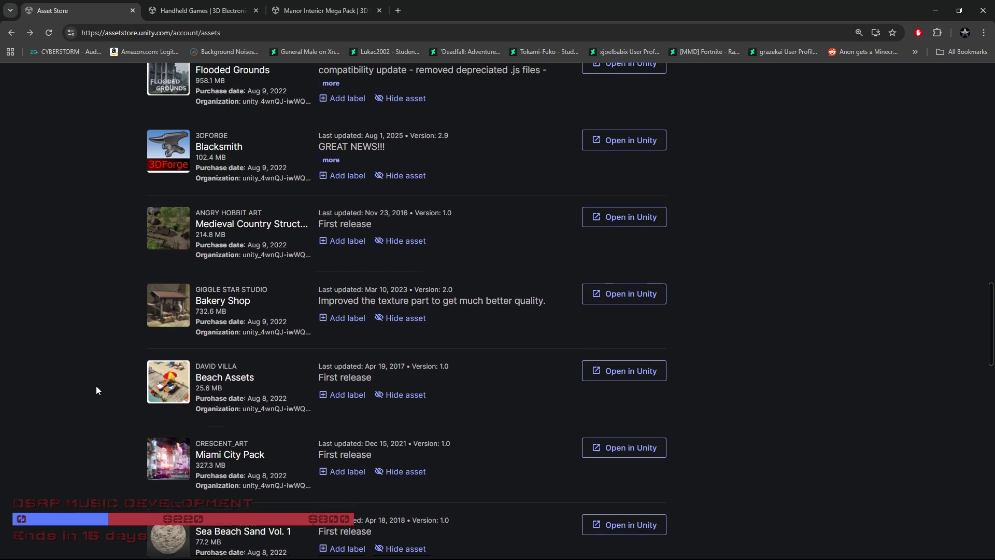
scroll(96, 387, down, 2)
scroll(96, 386, down, 3)
scroll(96, 390, down, 7)
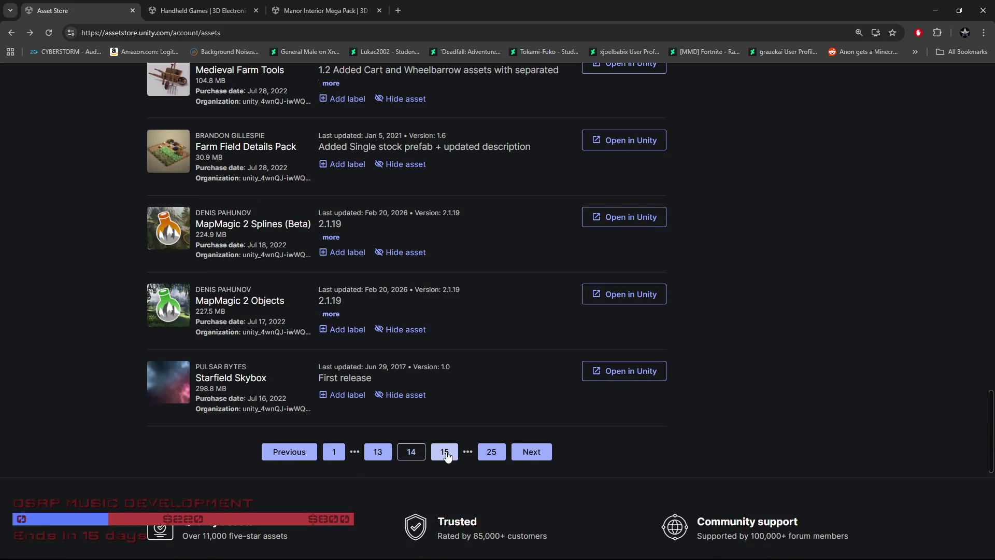
Open page 15 (items 351–375 of 606) and scroll from Terrain Textures Pack Free toward Massive Vegetation
click(448, 456)
scroll(446, 455, down, 5)
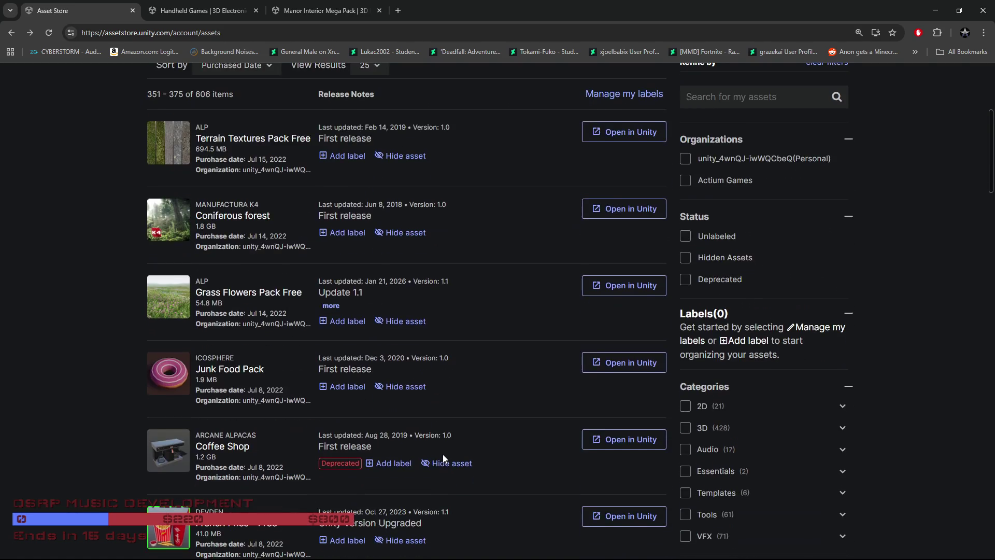
scroll(445, 455, down, 8)
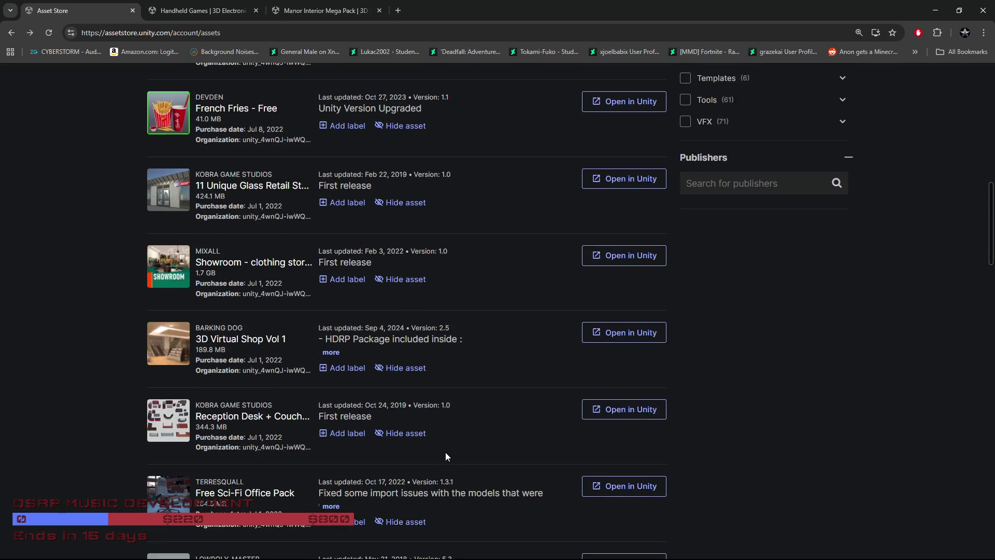
scroll(446, 455, down, 4)
scroll(446, 454, down, 4)
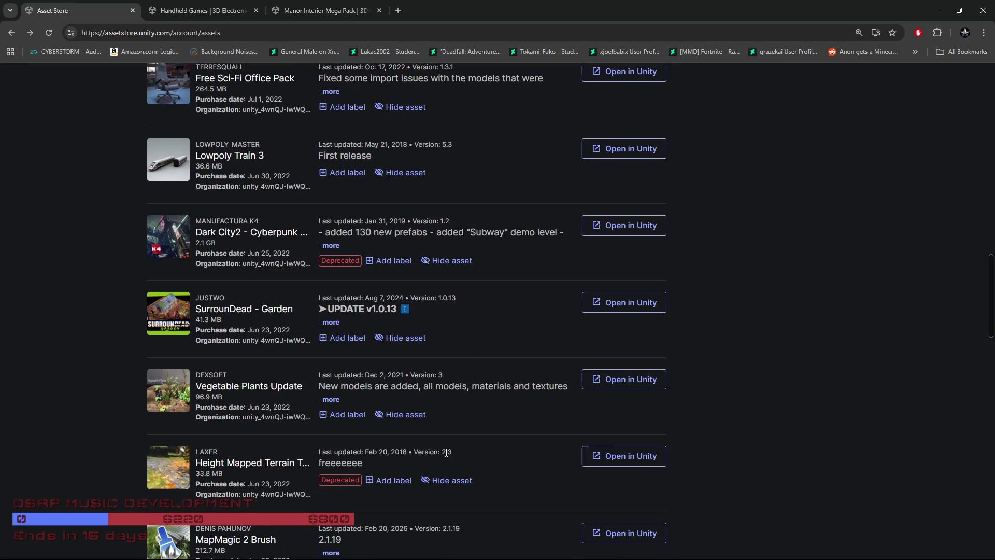
scroll(445, 452, down, 4)
scroll(445, 452, down, 4)
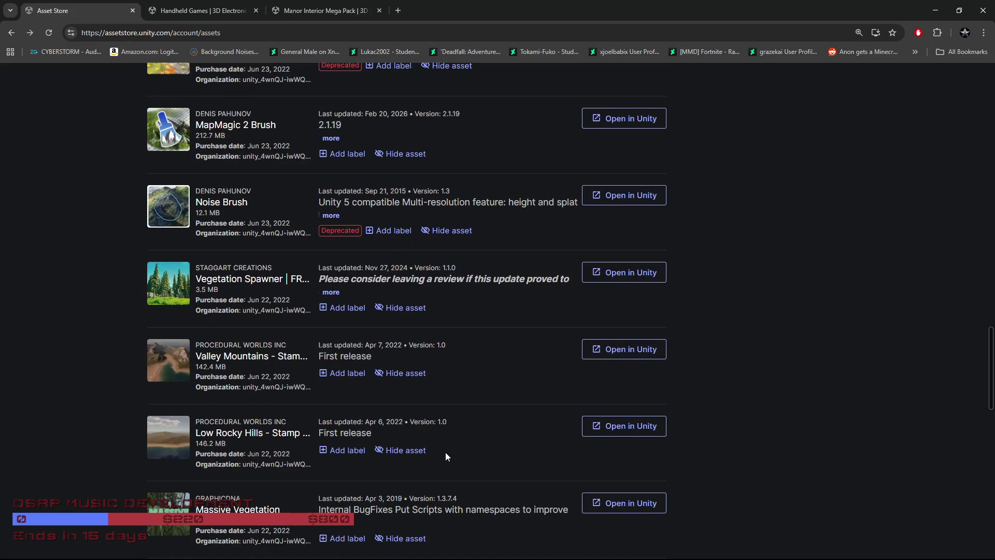